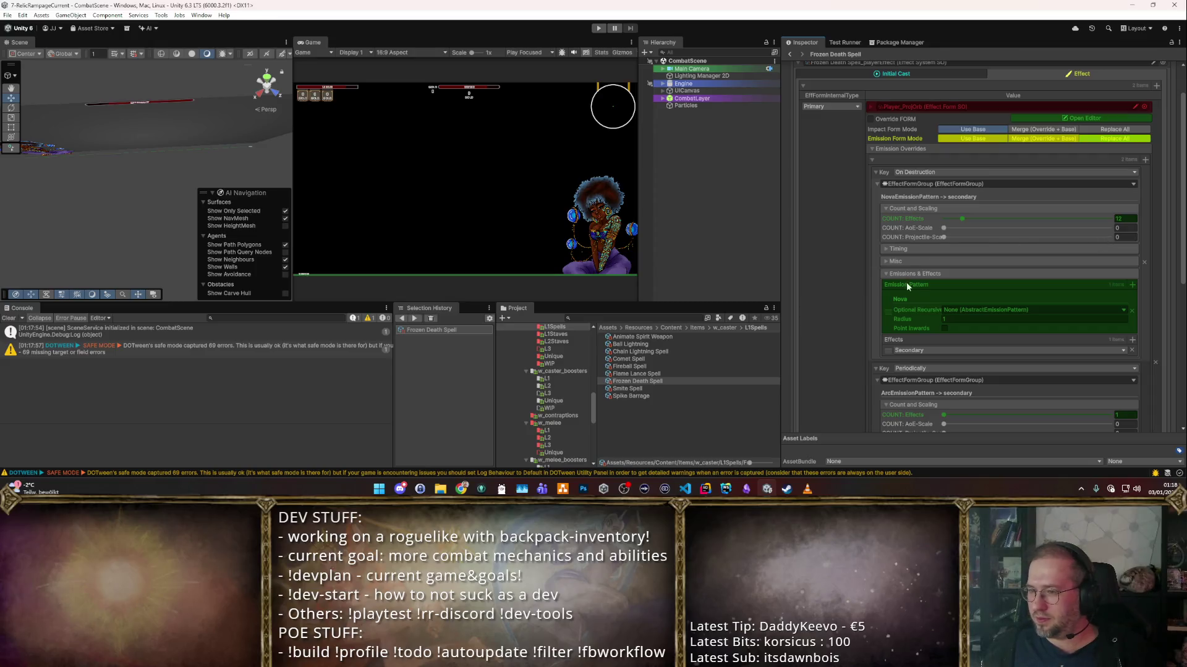
- Set Frozen Death Spell's delay between emissions to 0.01 and start play mode
left_click(895, 249)
left_click(1125, 268)
type("0.01")
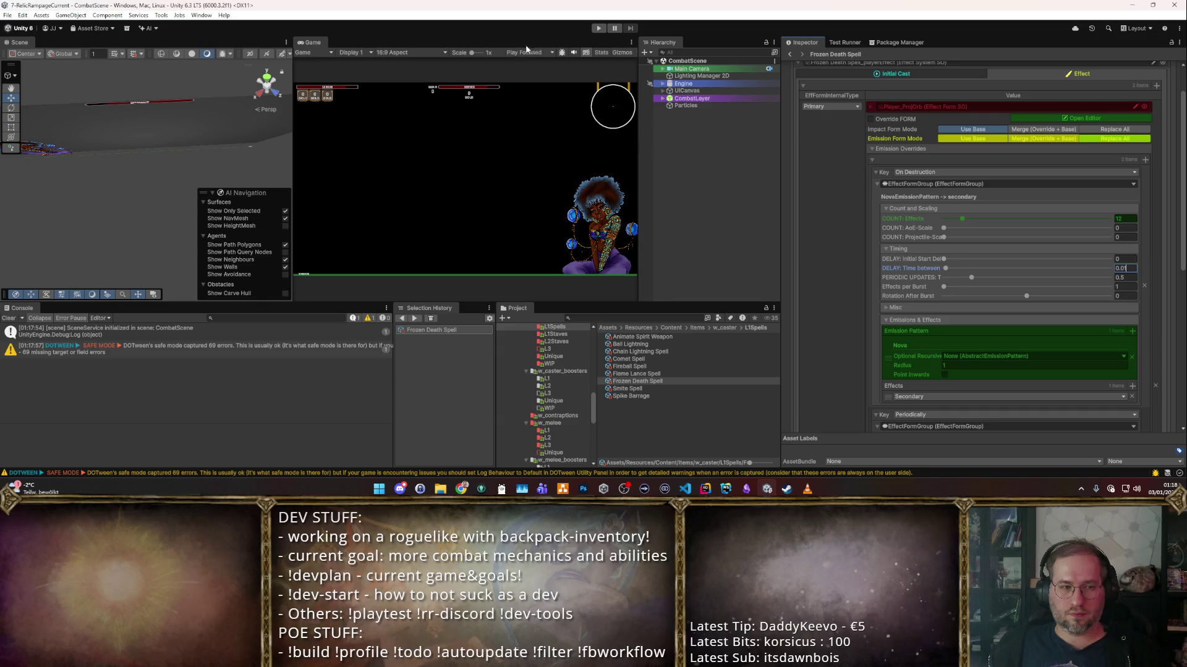
left_click(595, 29)
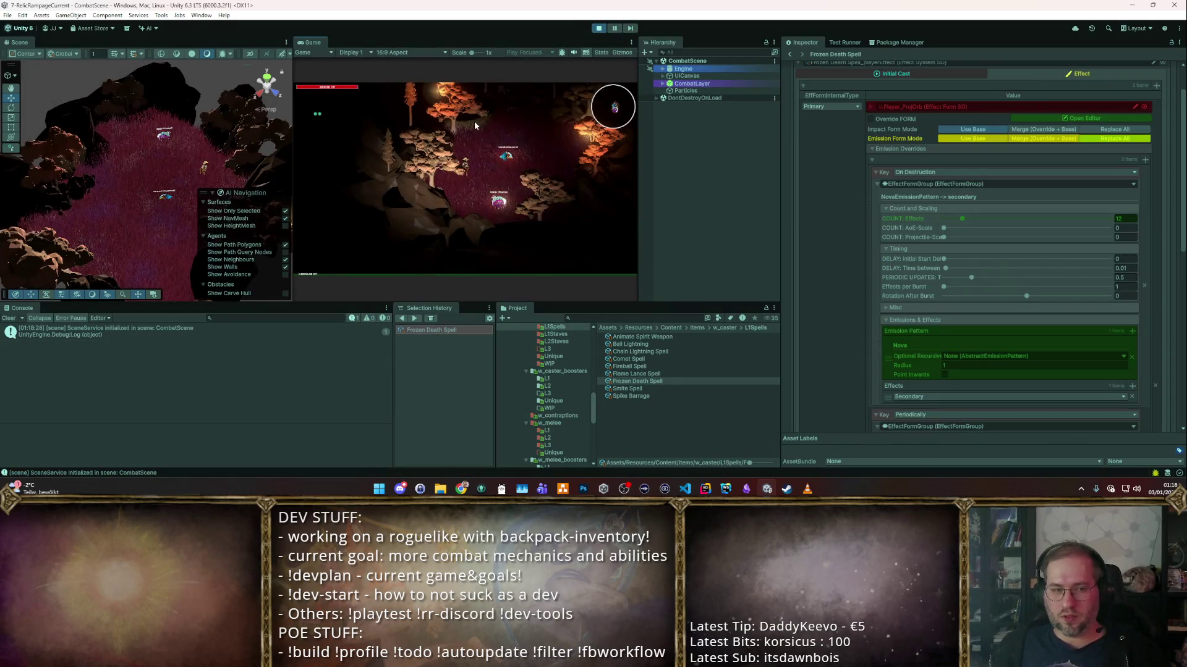
- Maximize the Game view, load the saved game, and visit the vendor shop
double_click(314, 42)
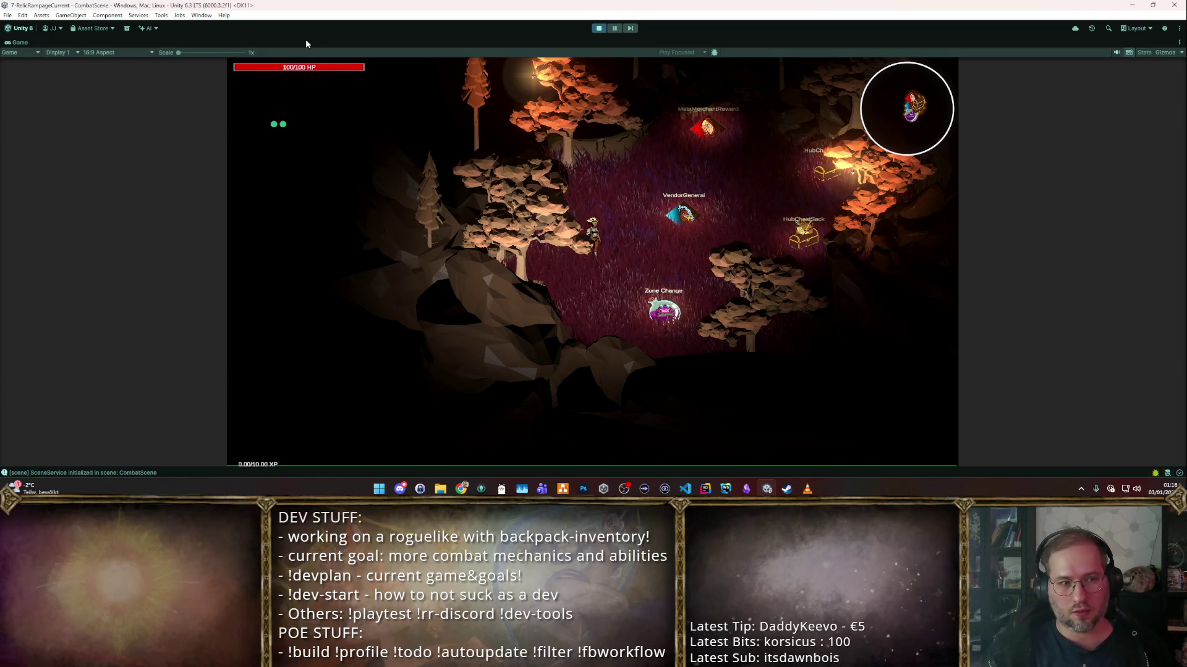
key("F9")
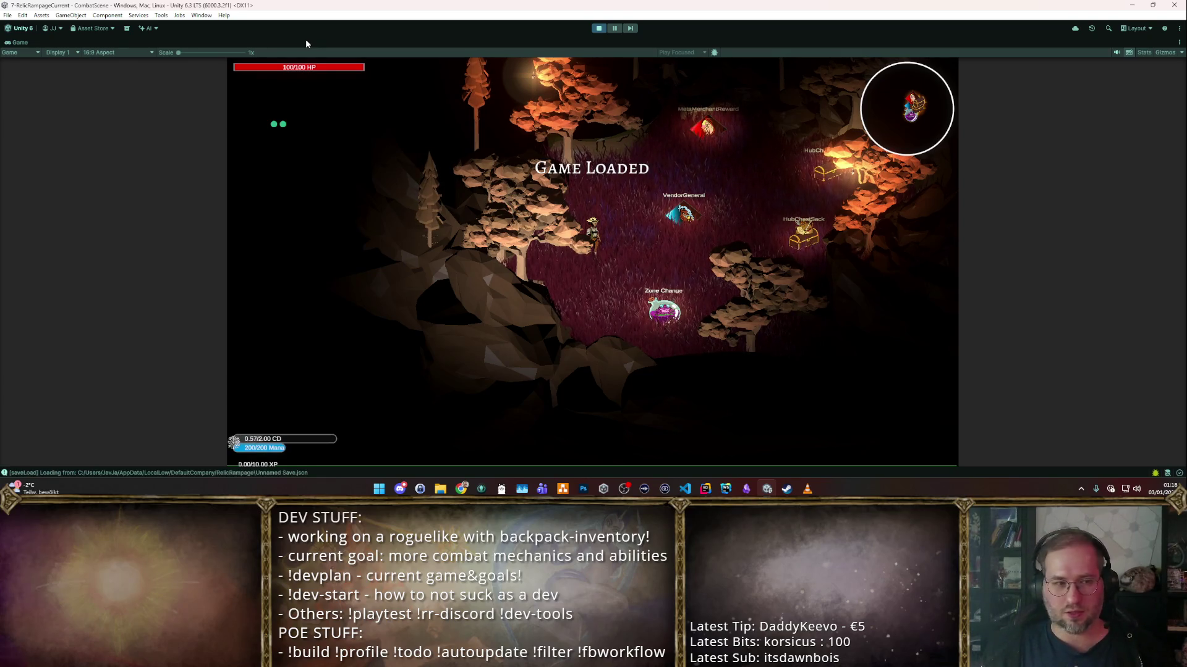
key("d")
key("space")
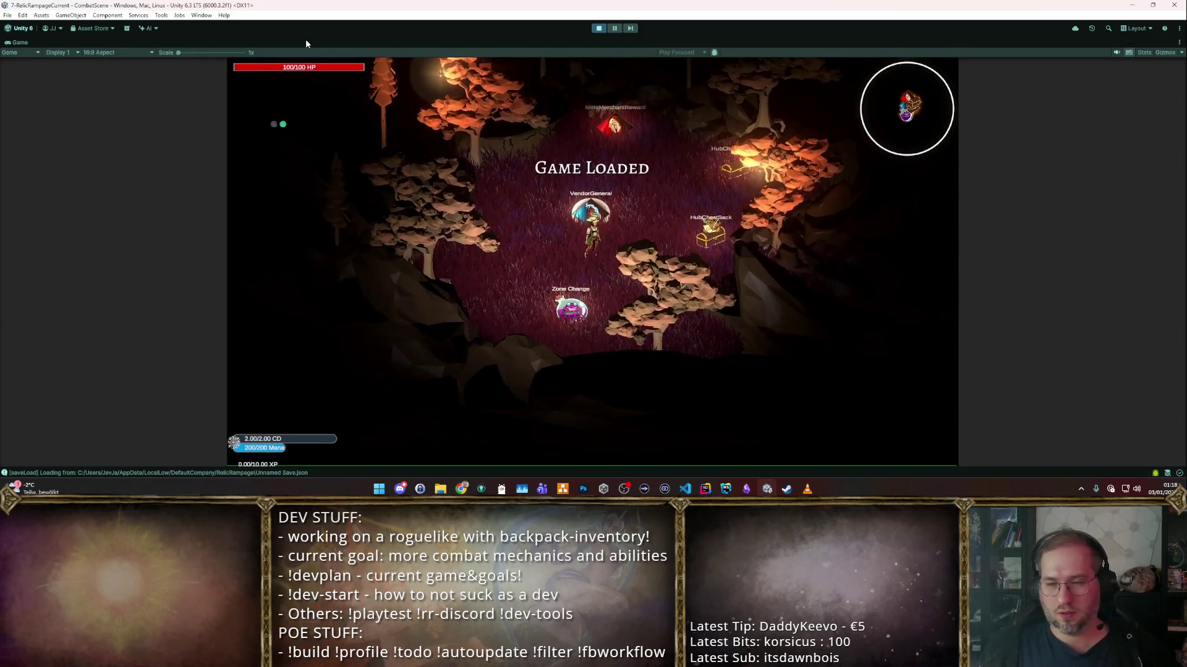
key("e")
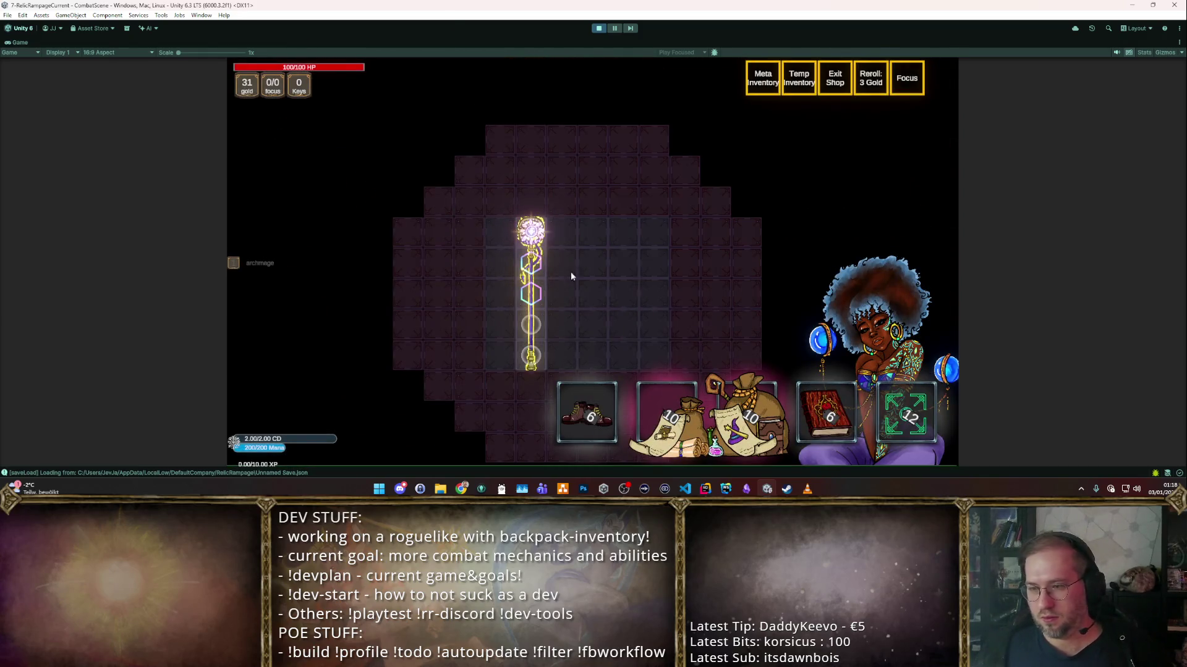
key("Escape")
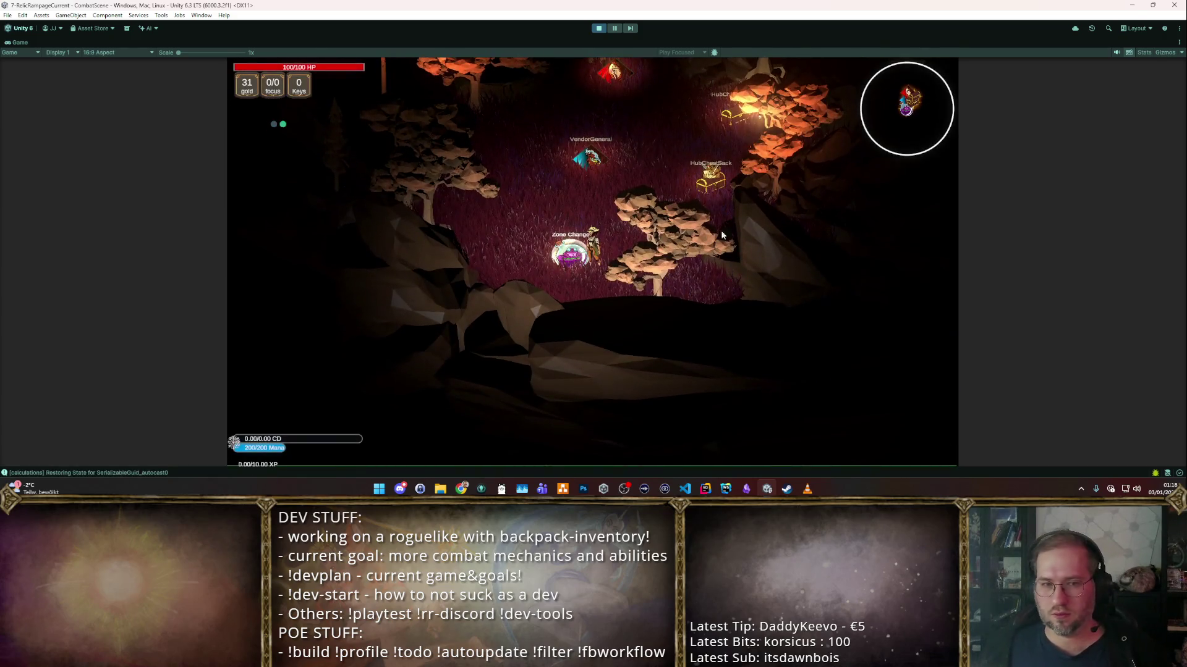
- Take the Zone Change into the dungeon, attack the training dummies, then stop play
key("e")
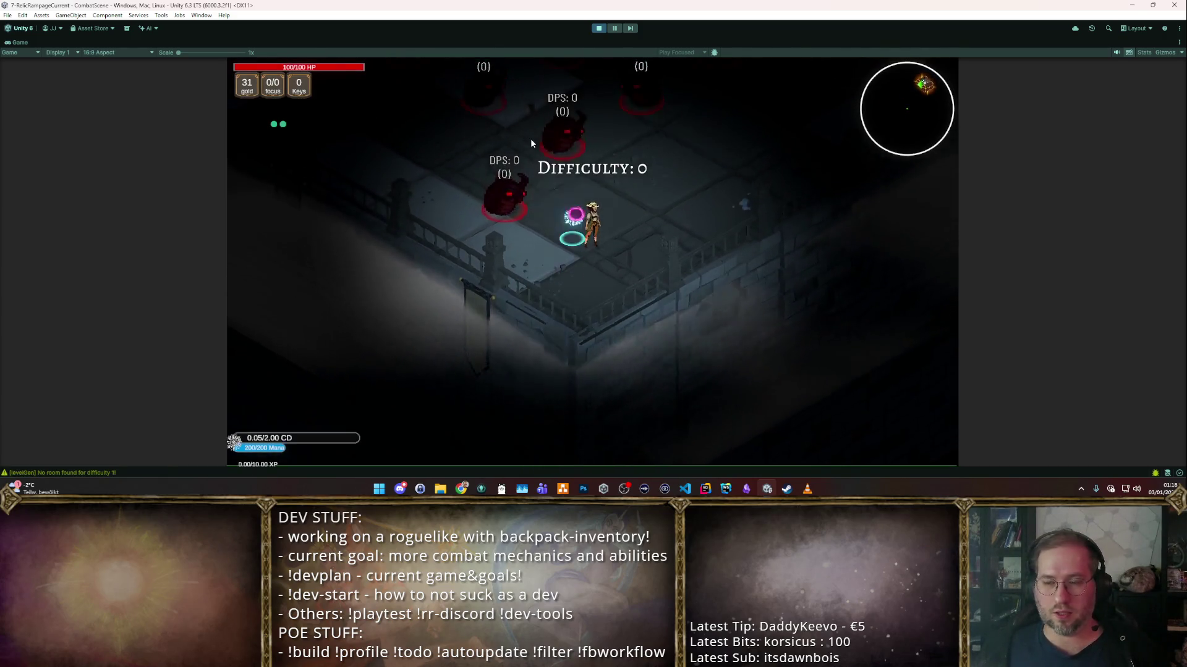
key("t")
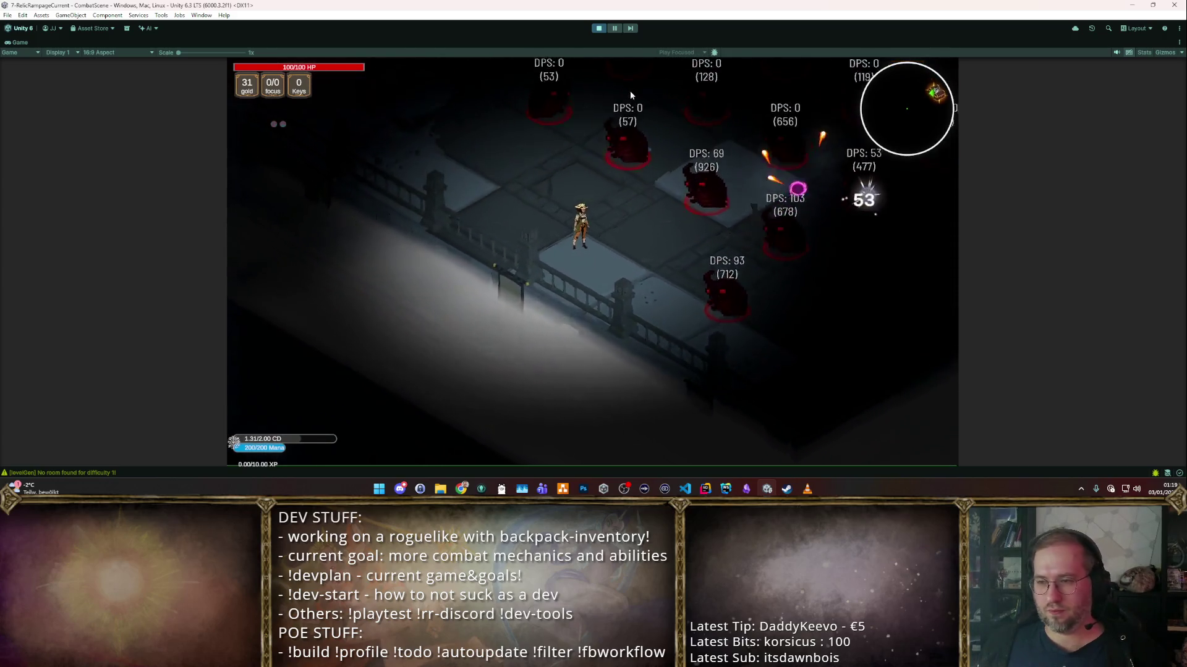
left_click(598, 29)
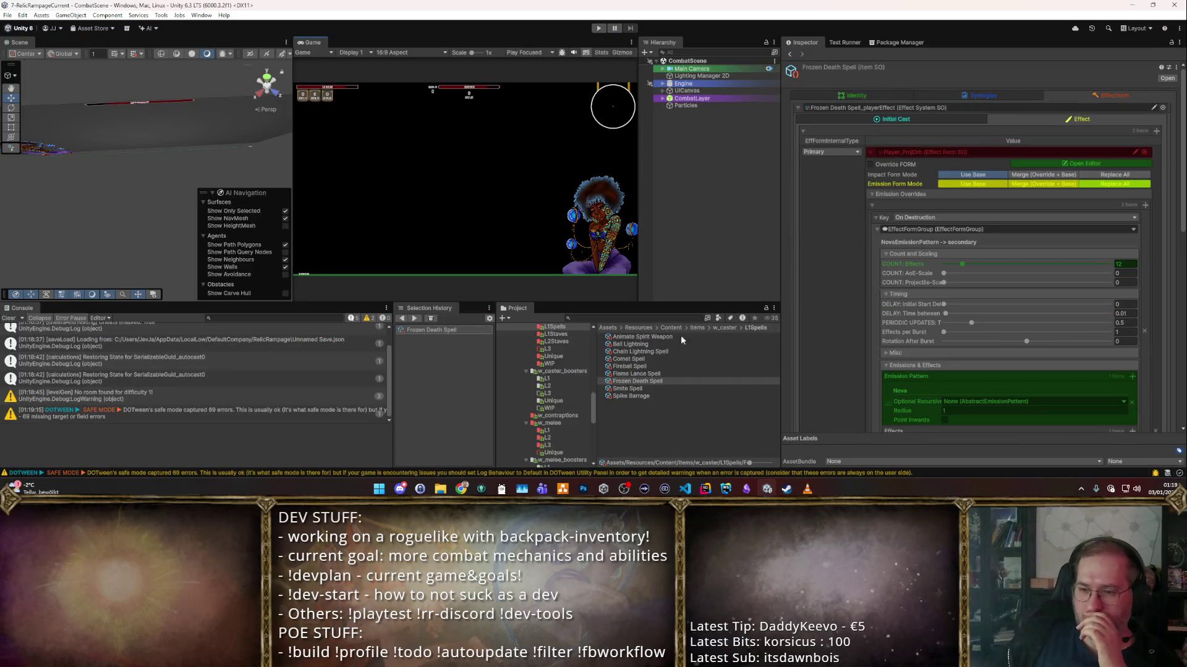
- Step through the L1Spells assets from Animate Spirit Weapon down to Spike Barrage
left_click(681, 337)
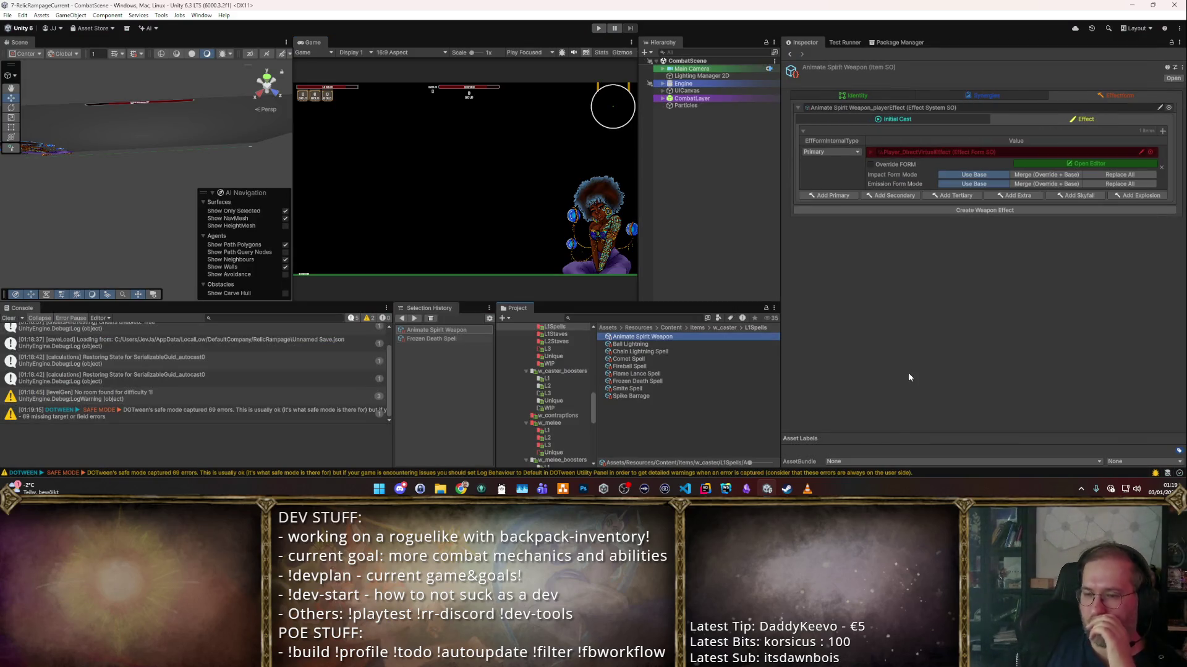
key("Down")
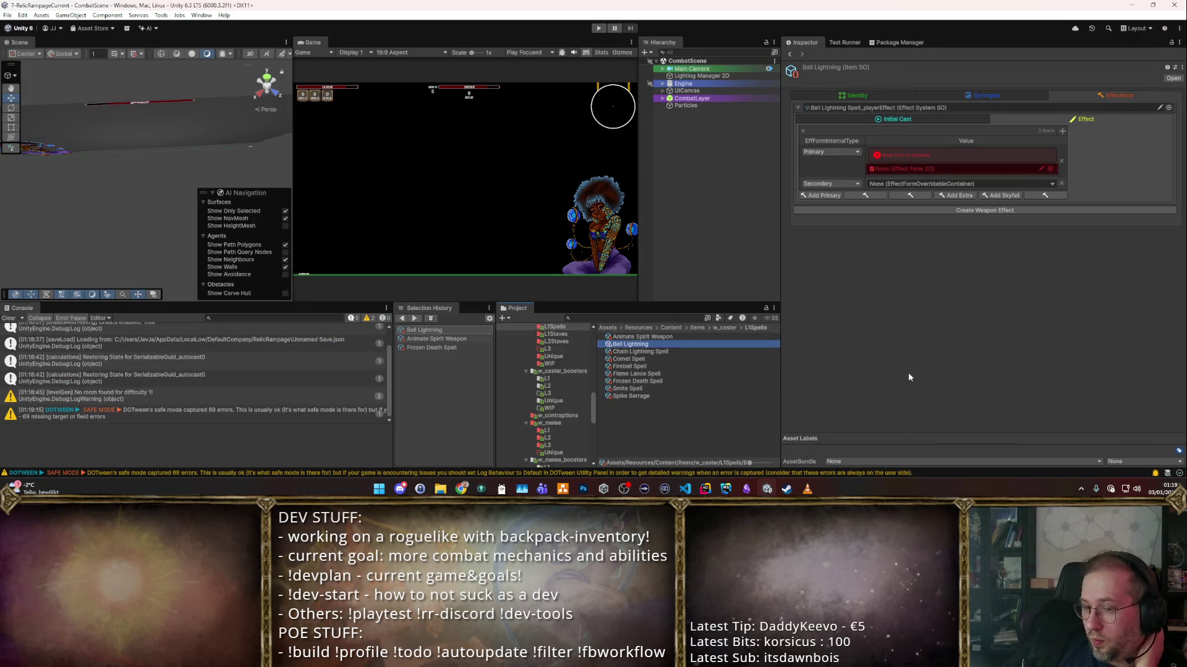
key("Down")
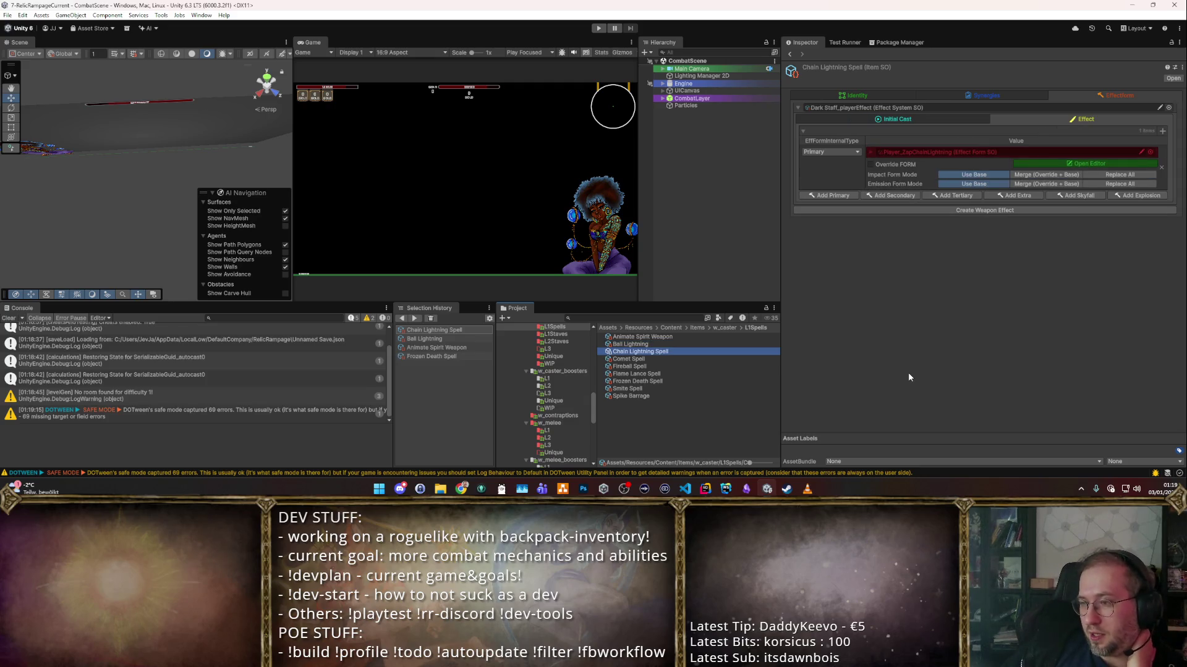
key("Down")
key("Down")
key("Down")
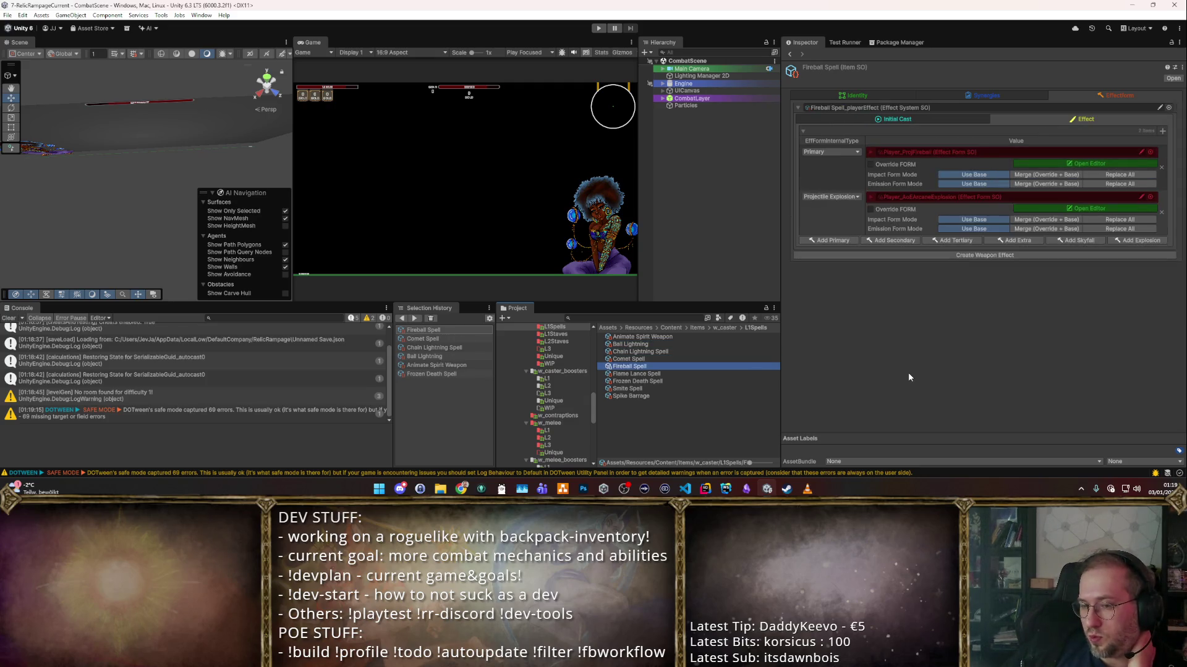
key("Down")
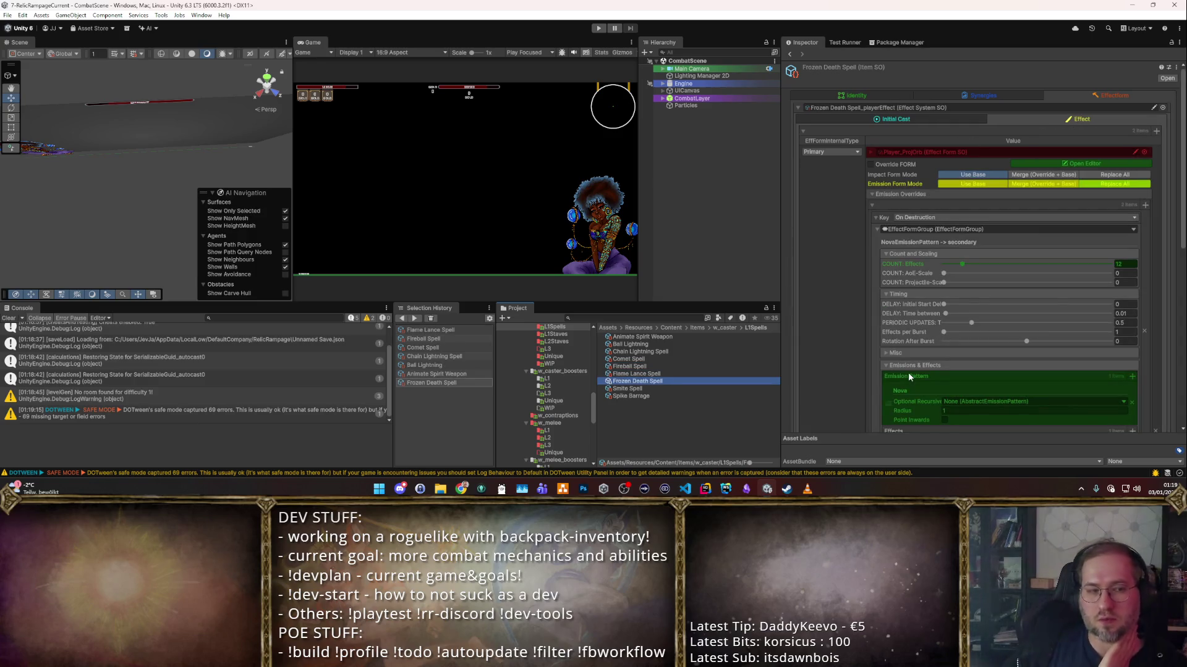
key("Down")
key("Down")
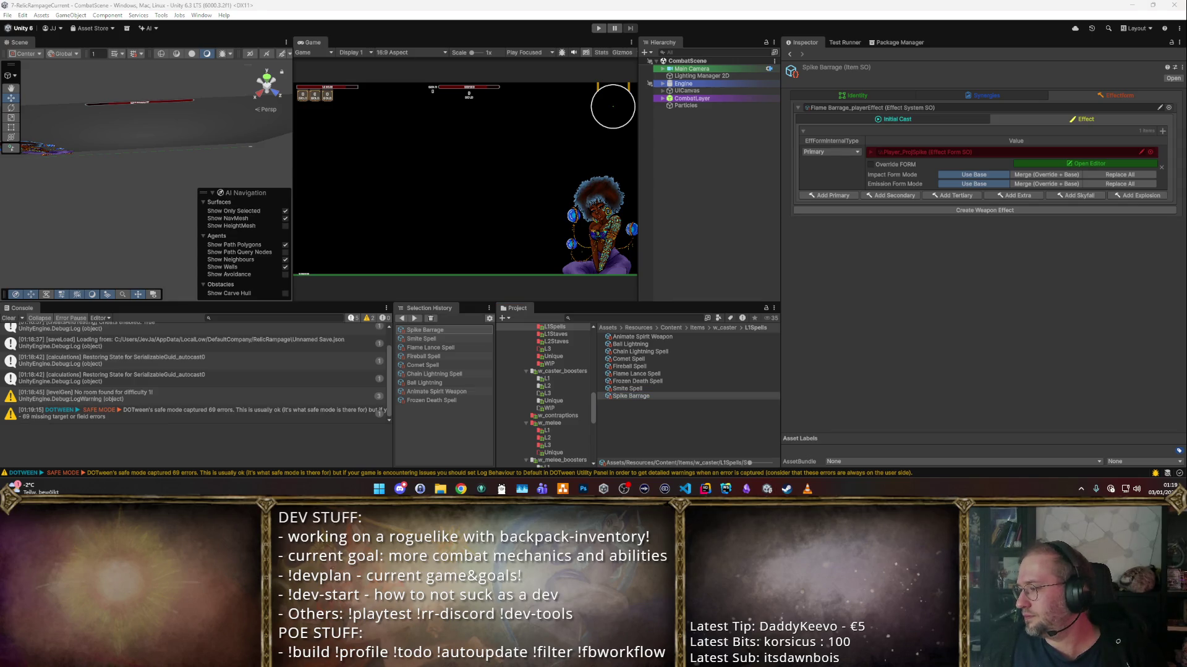
left_click(936, 321)
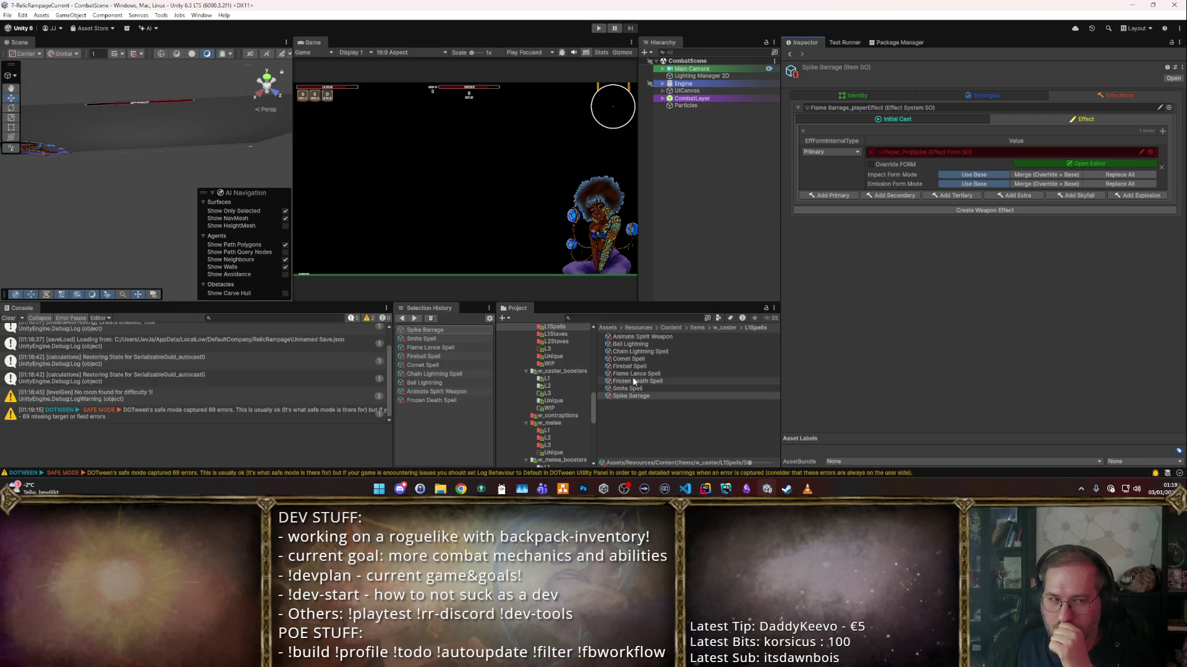
- Set Ball Lightning's primary effect form to Player_ProjOrb
left_click(640, 344)
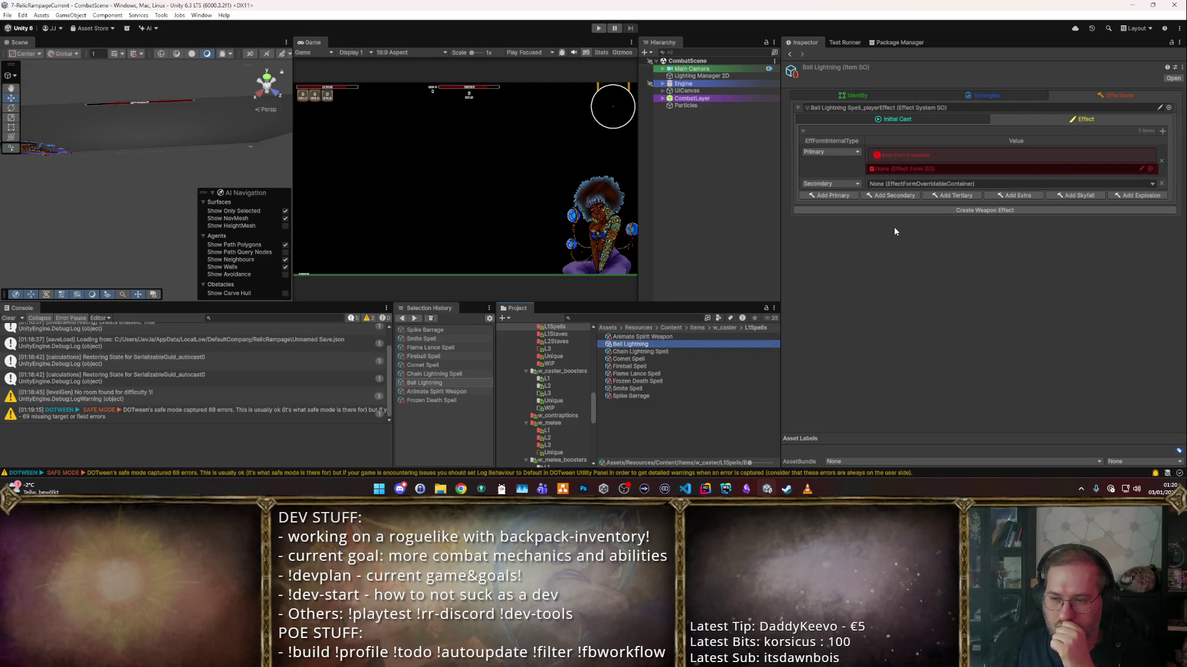
left_click(1150, 170)
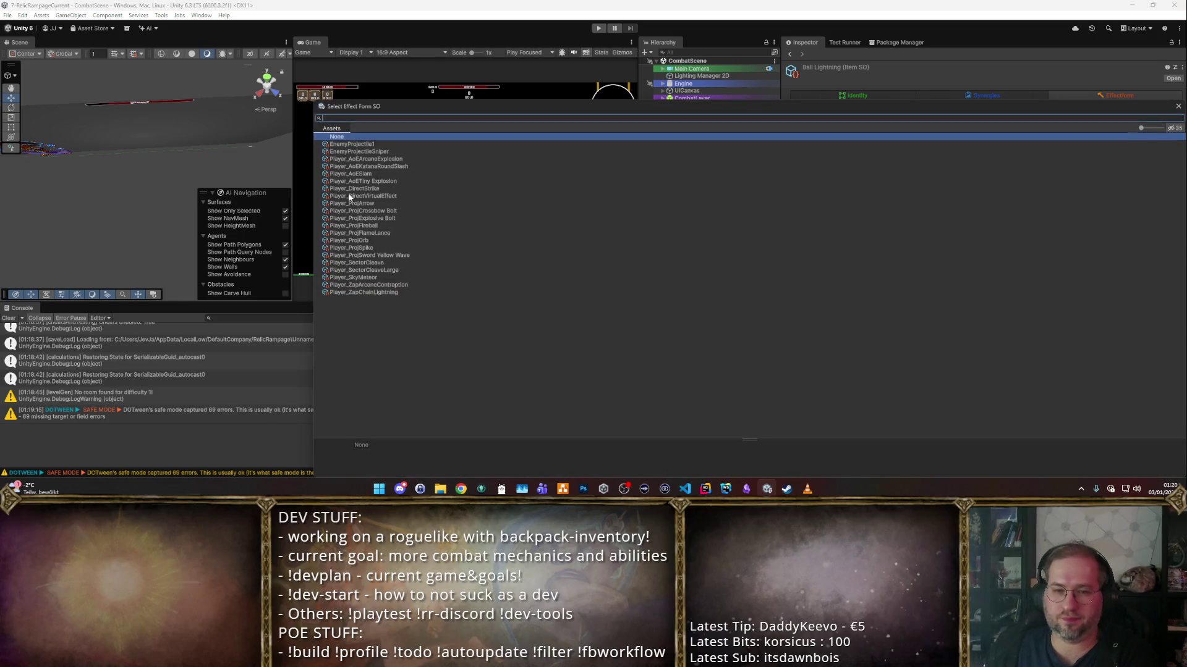
double_click(371, 240)
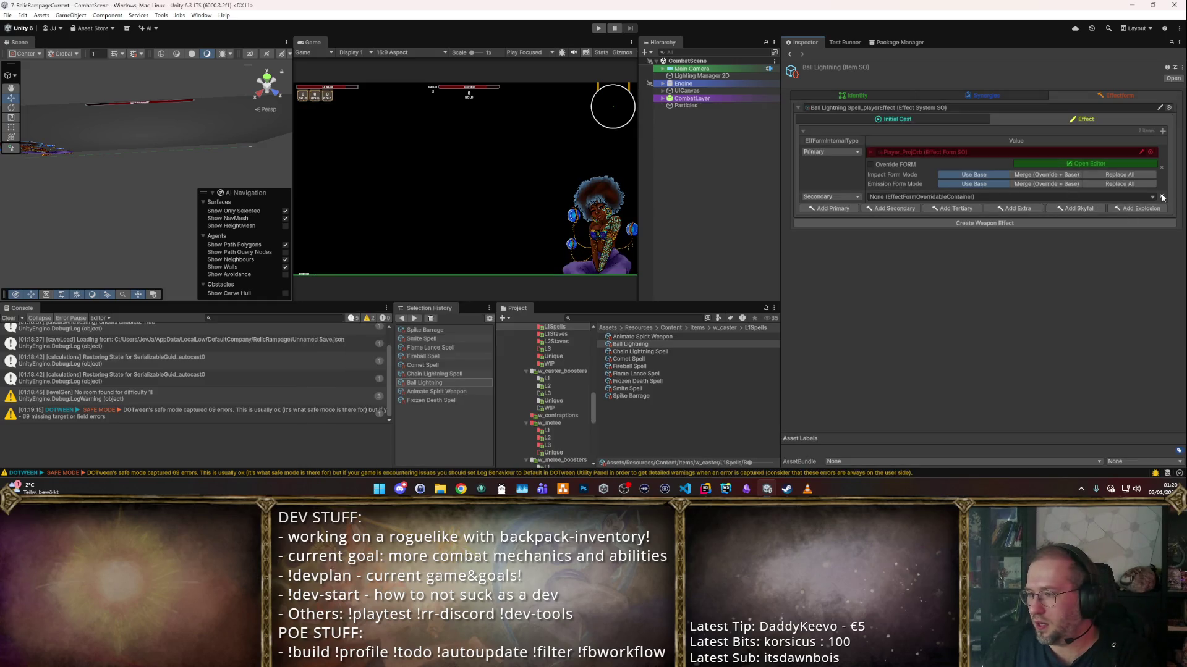
- Add a secondary effect slot using Player_ZapChainLightning and merge emission overrides
left_click(1153, 199)
left_click(1100, 201)
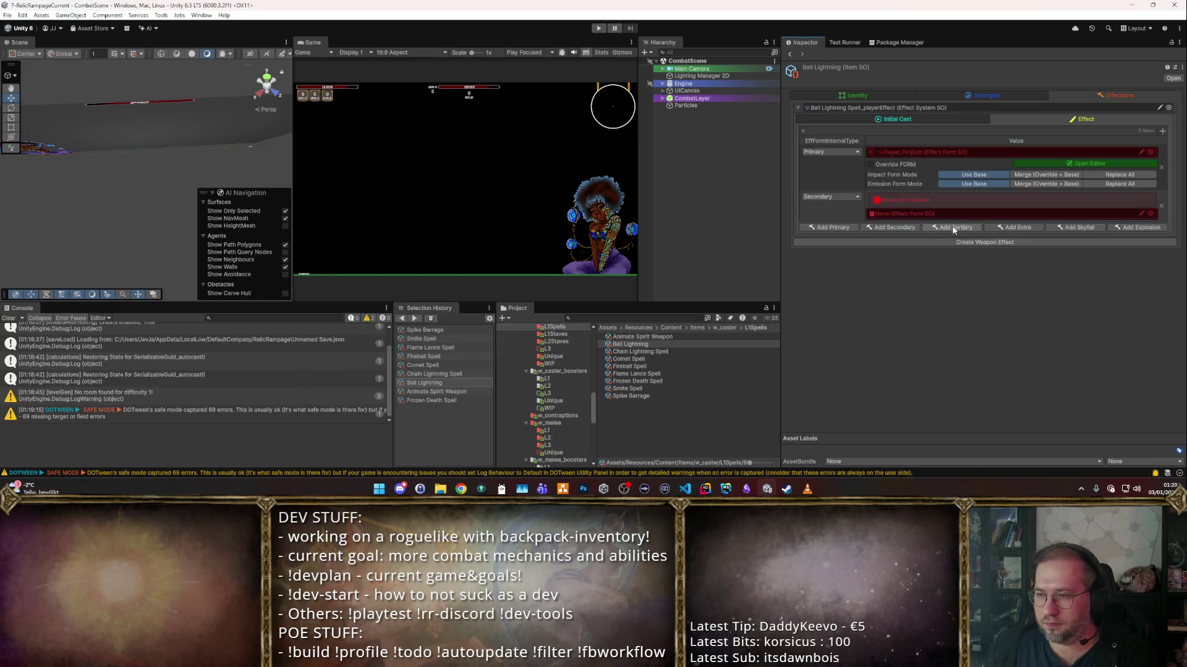
left_click(1148, 213)
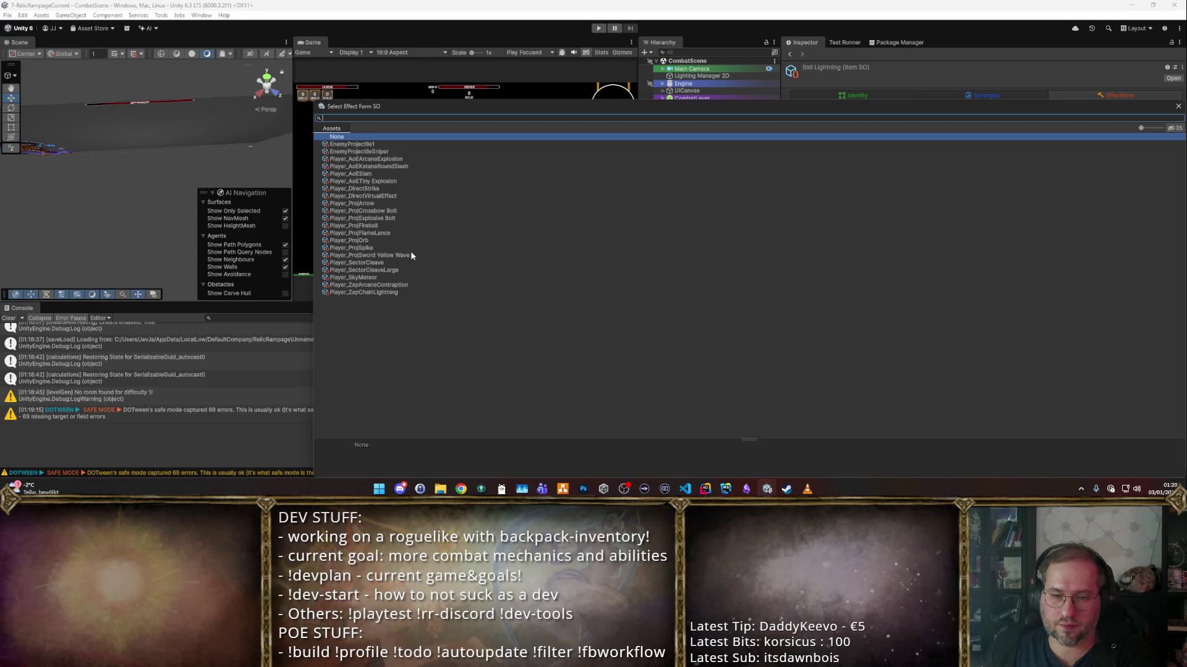
double_click(390, 293)
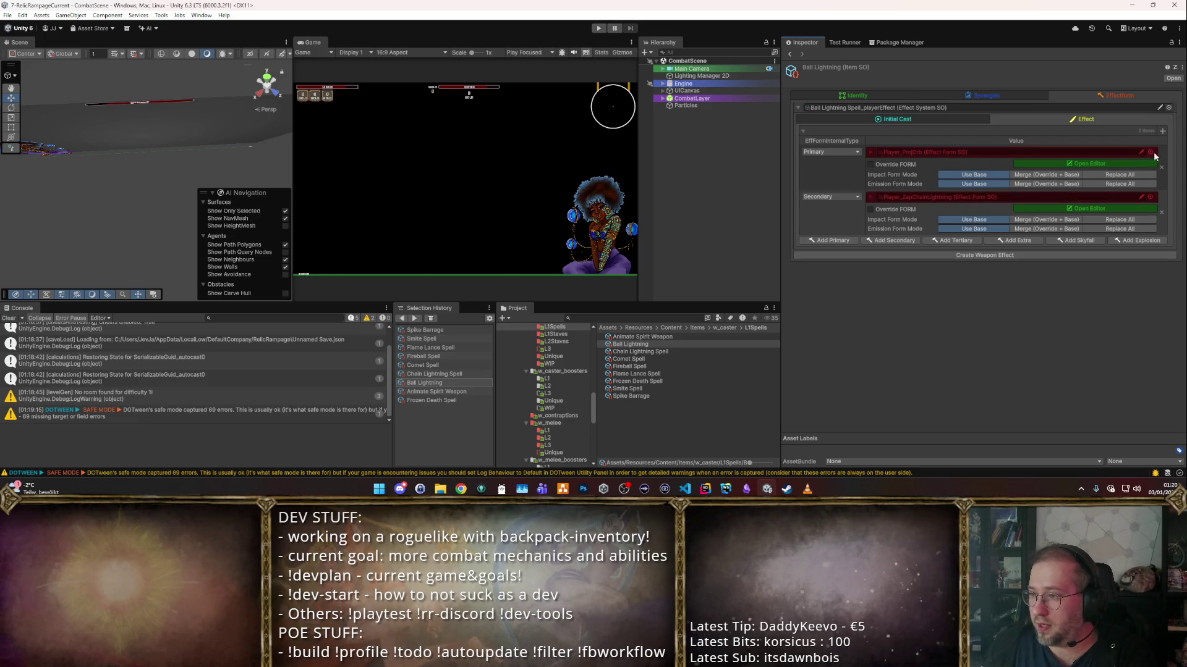
left_click(1030, 184)
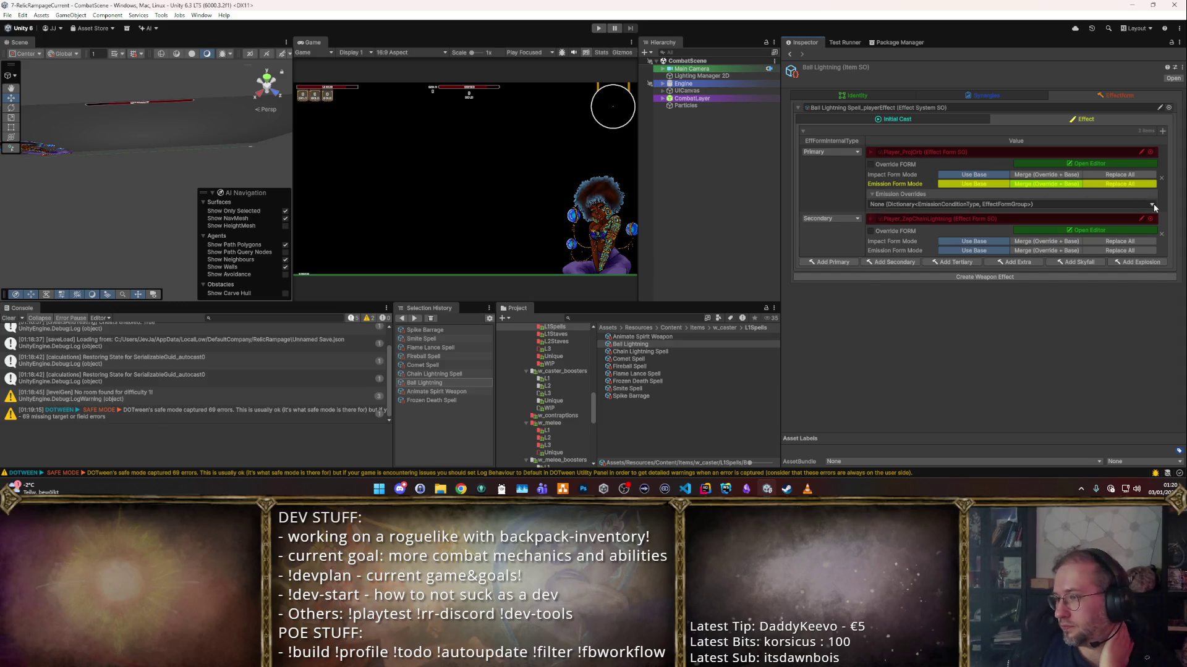
- Make emission overrides a dictionary mapping Periodically to an EffectFormGroup with emission config
left_click(1050, 204)
left_click(938, 237)
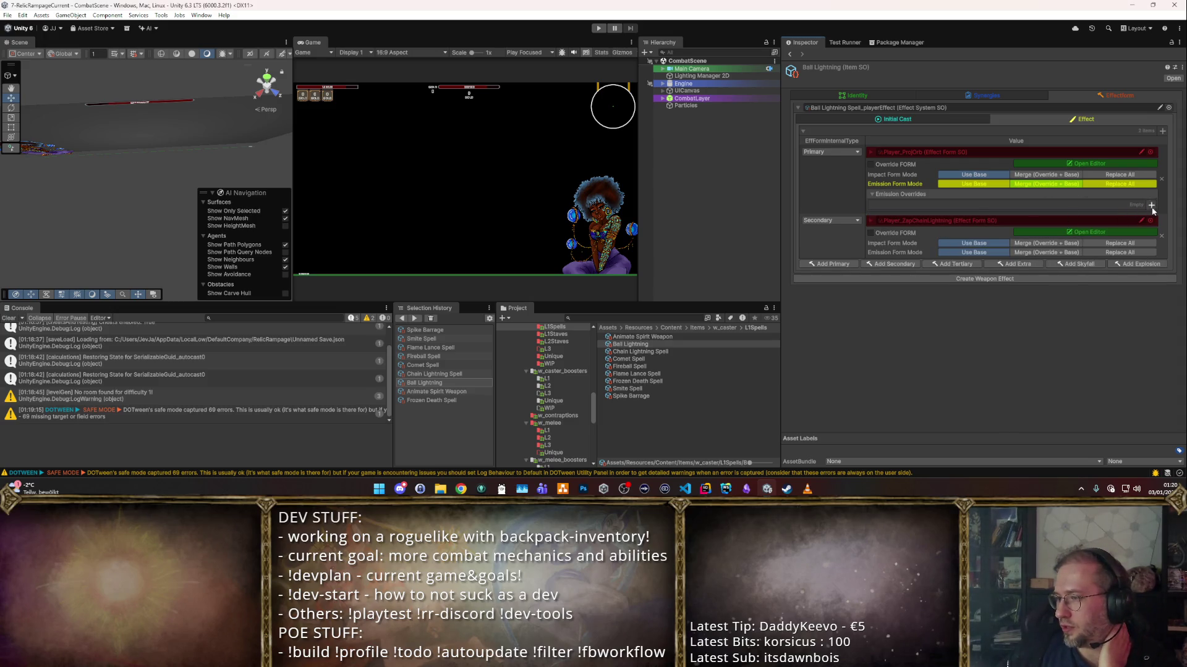
left_click(1045, 215)
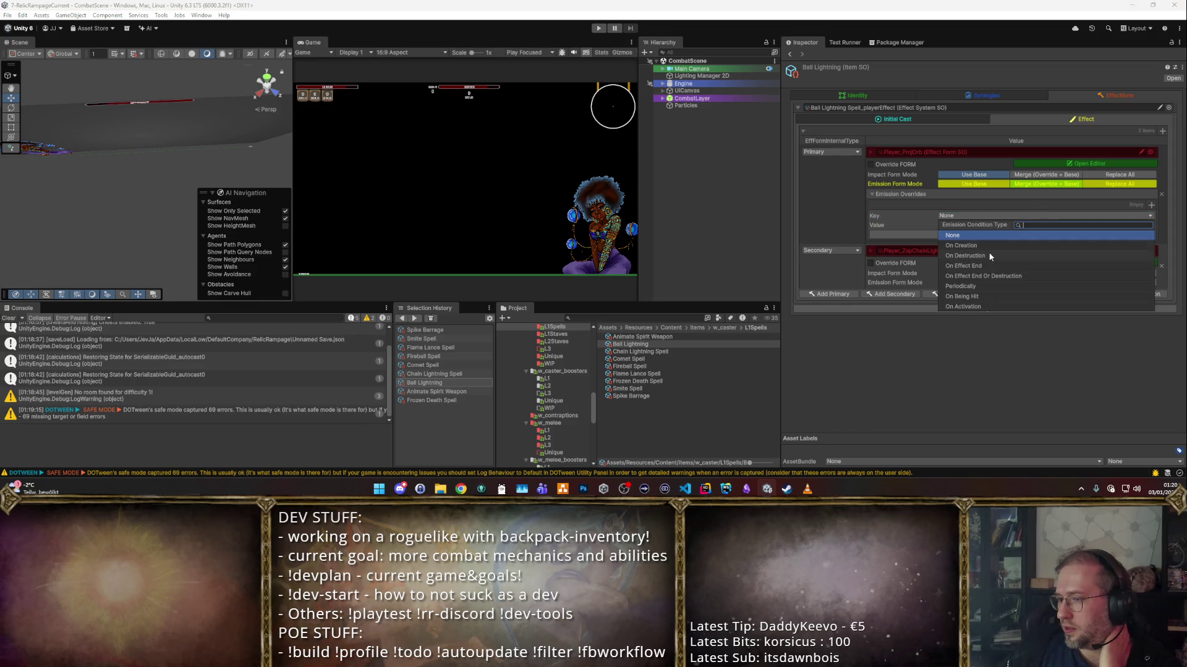
left_click(984, 284)
left_click(1099, 228)
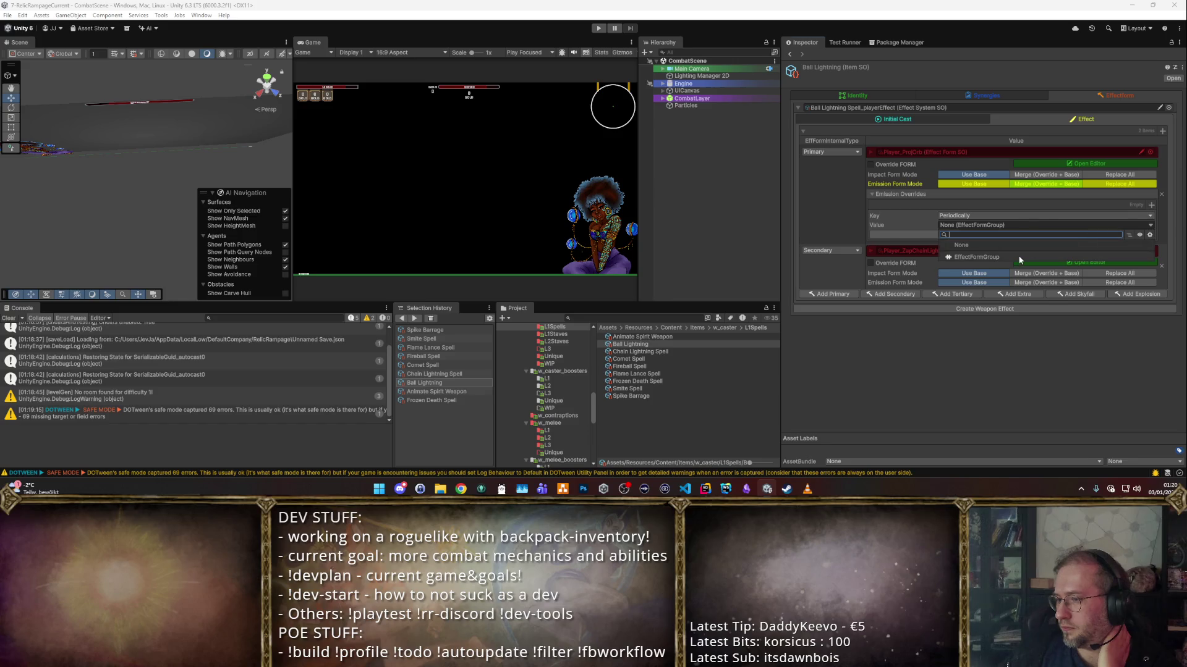
left_click(977, 257)
left_click(1147, 248)
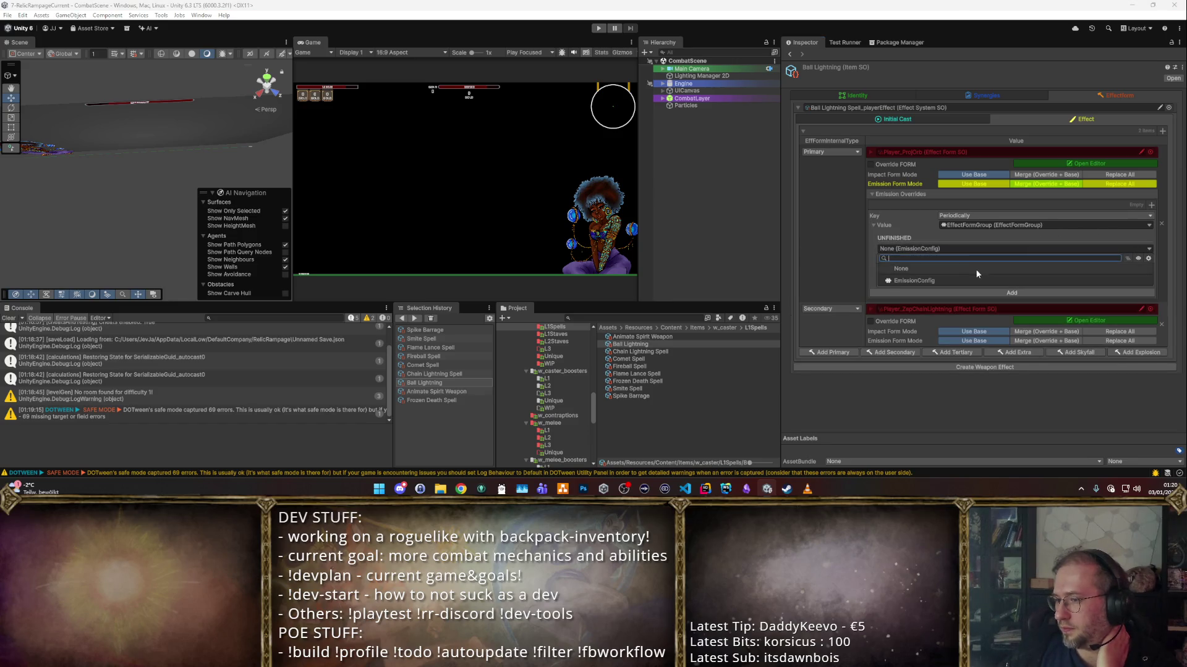
left_click(975, 270)
scroll(1089, 296, "down", 3)
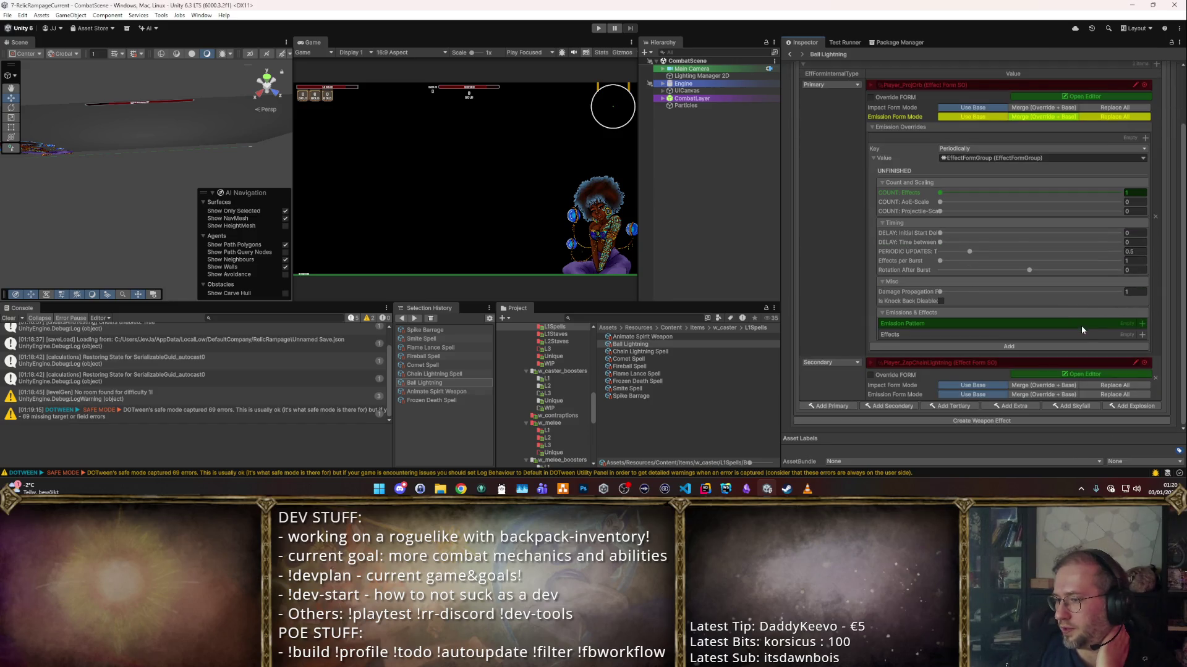
- Add a RandomizerEmissionPattern with radius 6 and a Secondary effect
left_click(1142, 323)
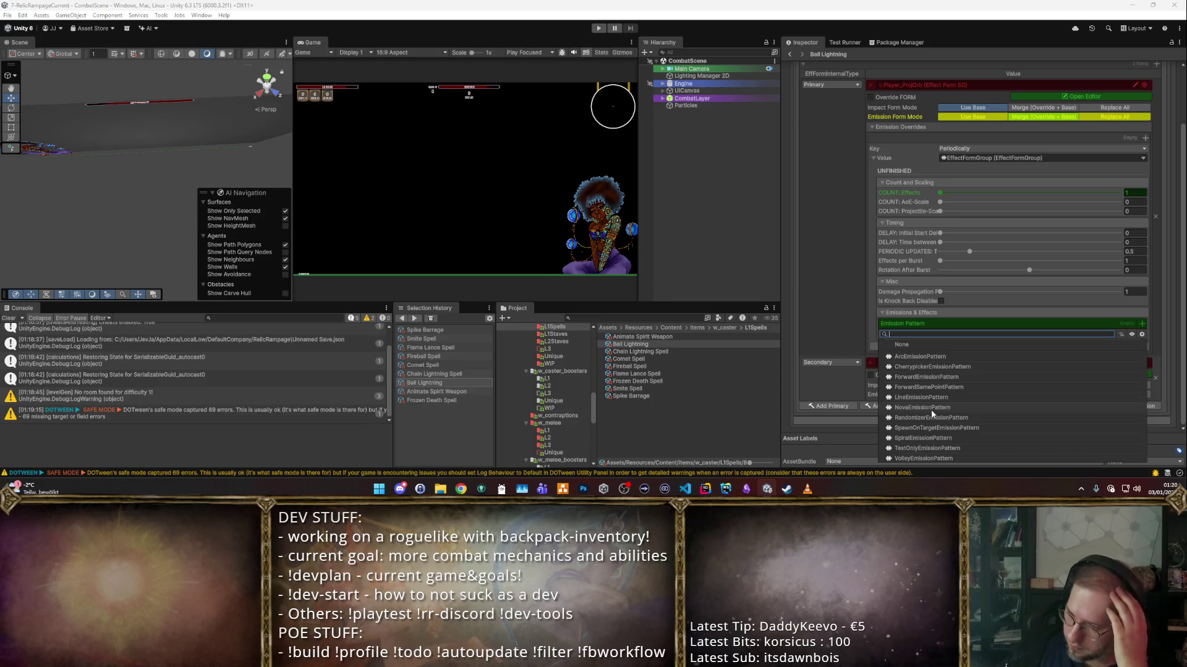
left_click(932, 418)
scroll(1038, 346, "down", 2)
left_click(1038, 314)
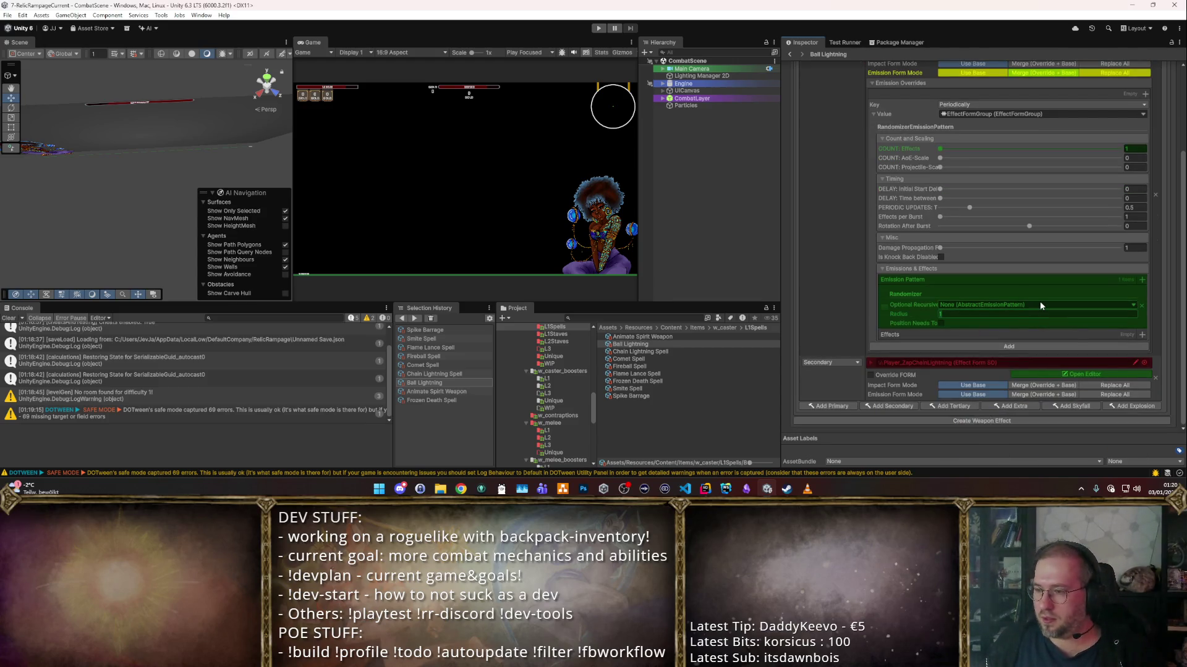
type("6")
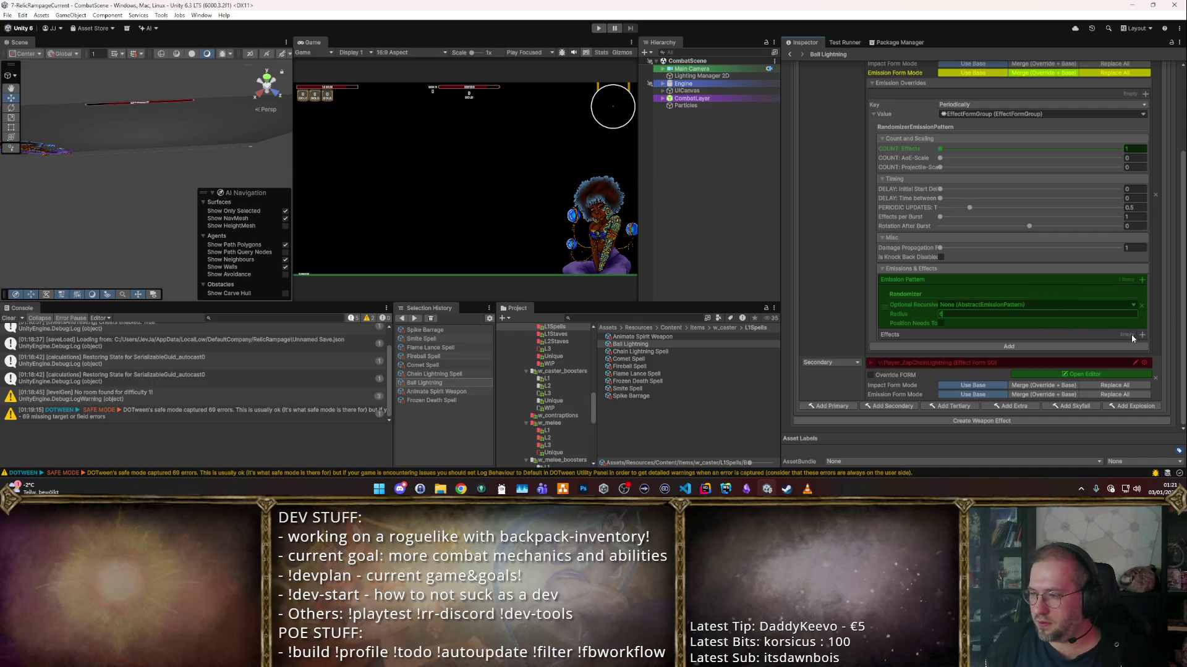
left_click(1141, 334)
left_click(1070, 343)
left_click(936, 361)
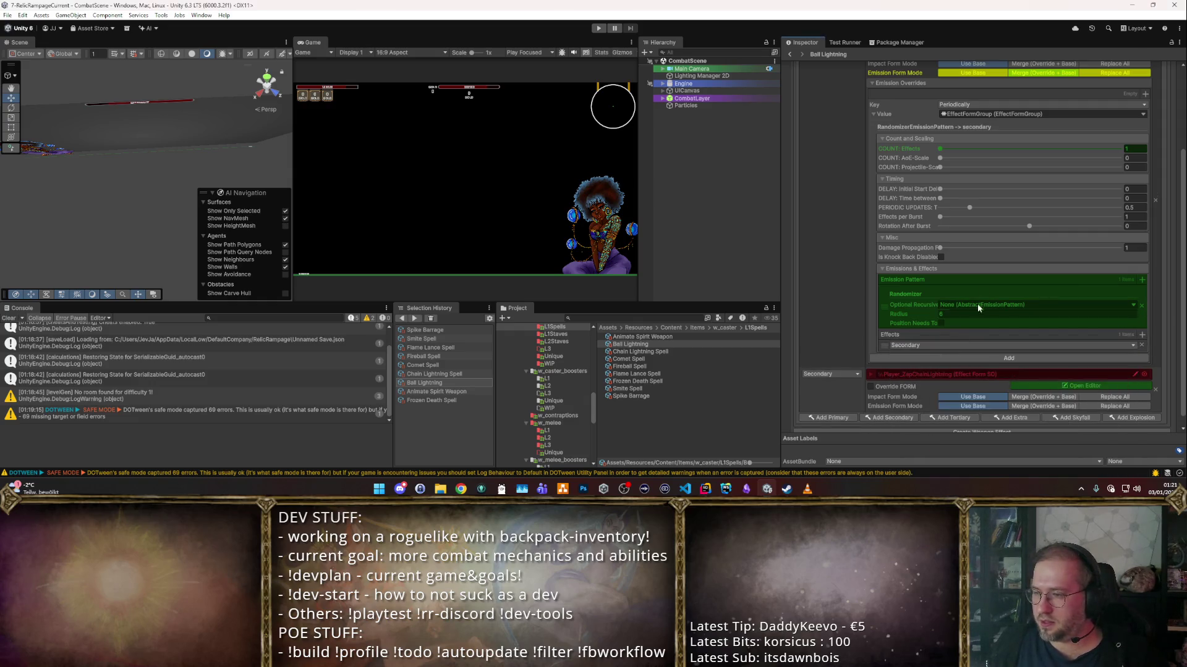
- Set periodic updates to 0.16 and rotation after burst to 66
left_click(1126, 208)
type("0.1")
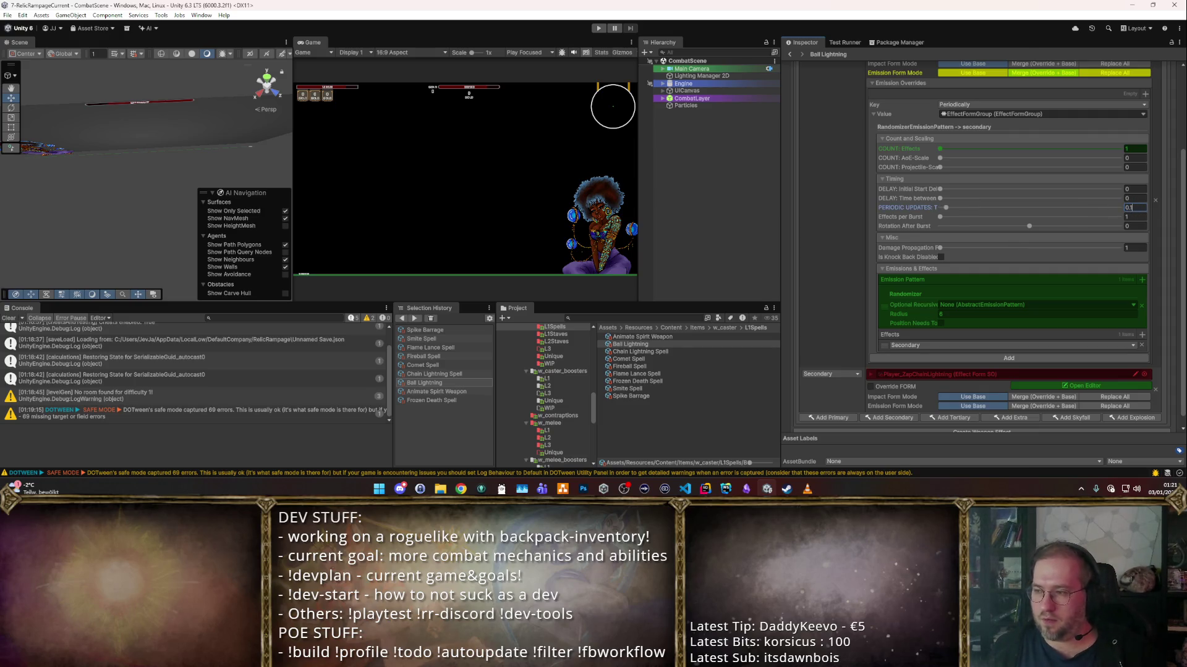
type("6")
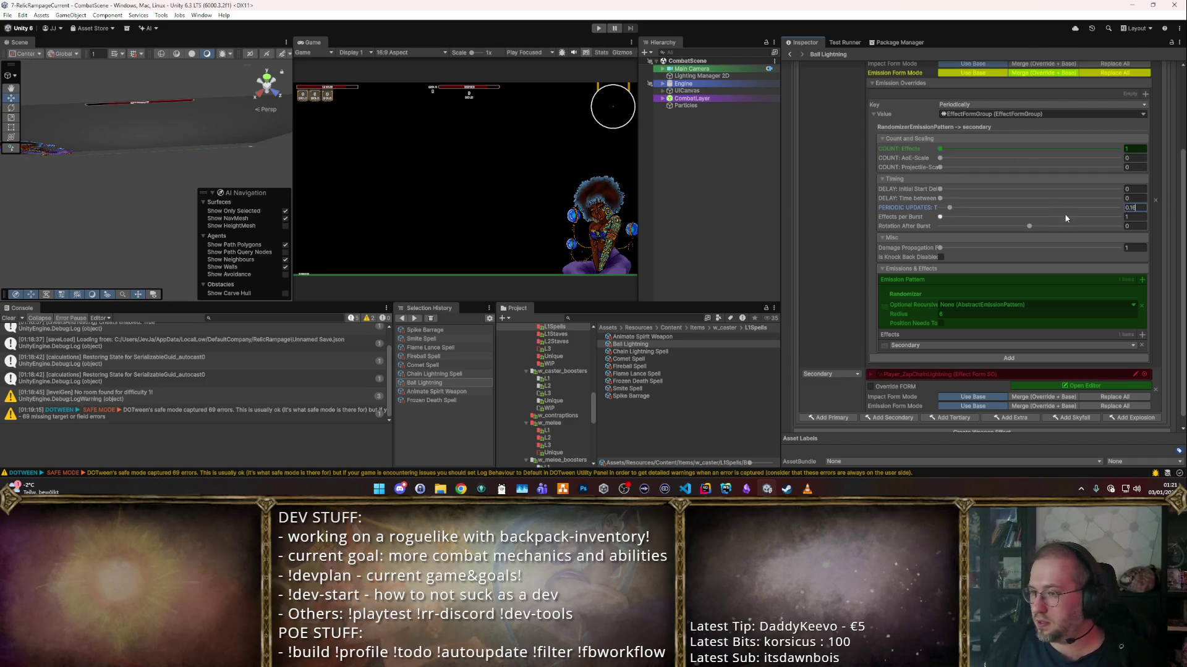
left_click(1135, 227)
type("60")
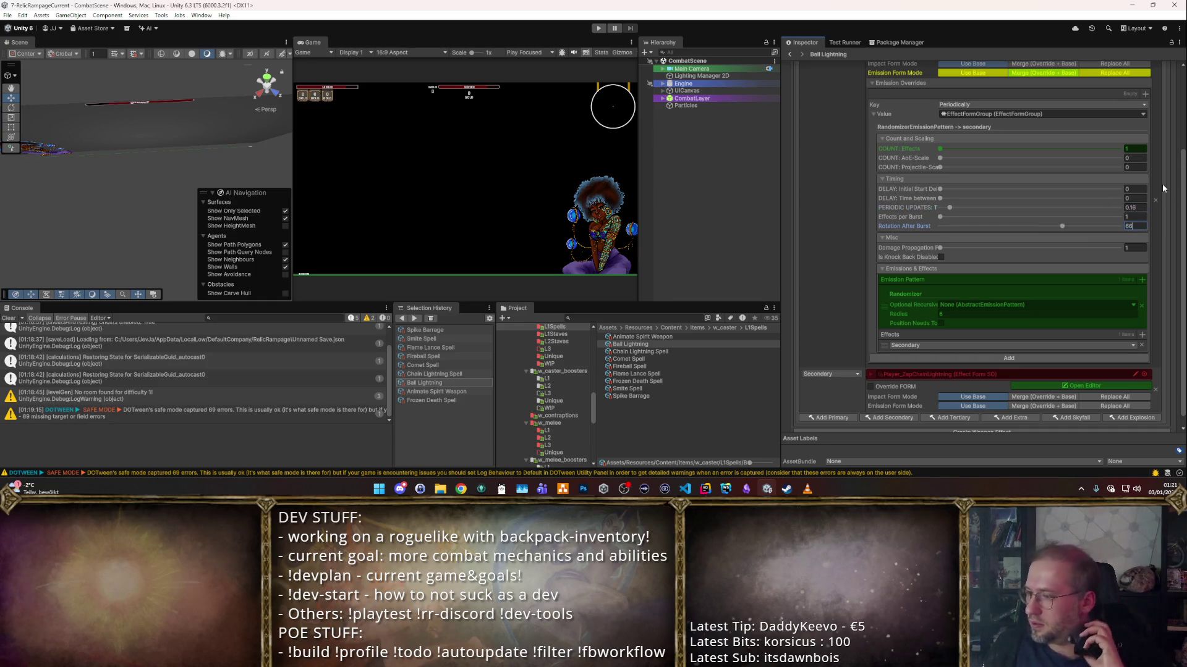
left_click(1135, 189)
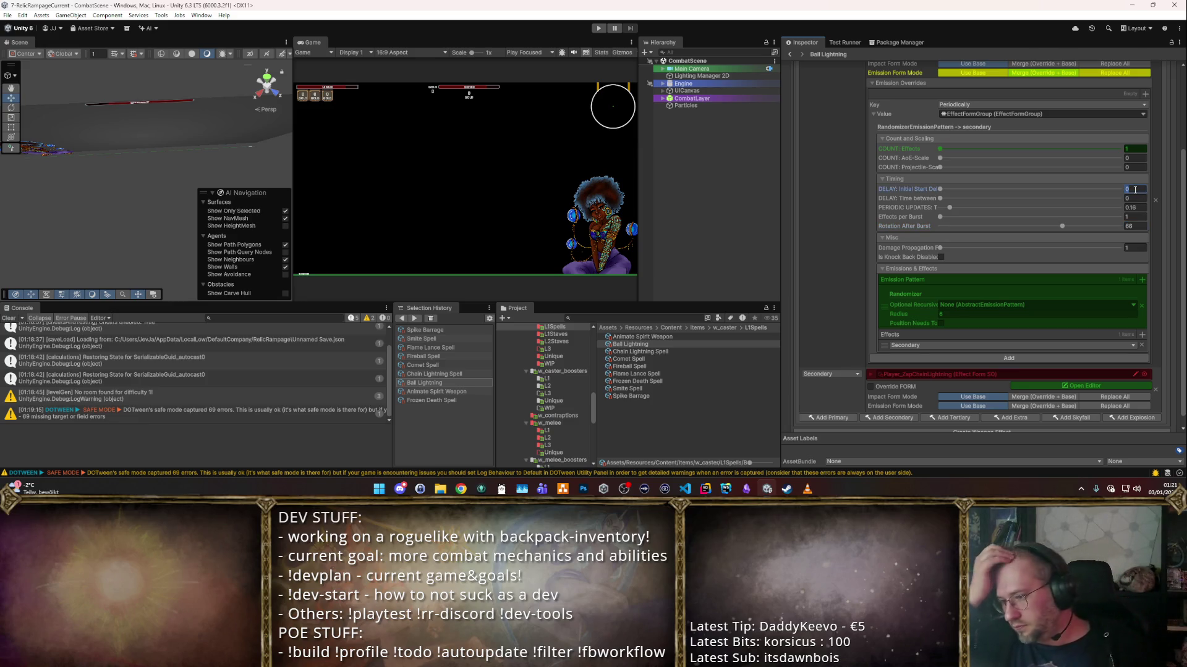
scroll(915, 275, "down", 1)
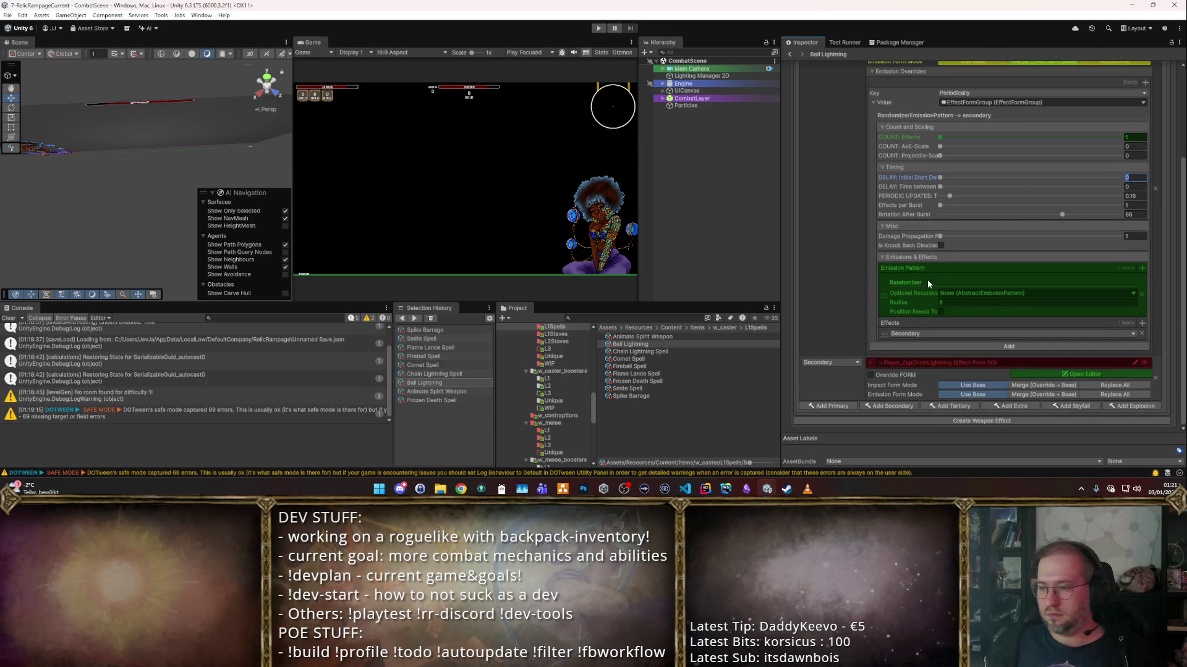
- Add a second emission override entry, flagged as a duplicate Periodically key, and review it
left_click(985, 346)
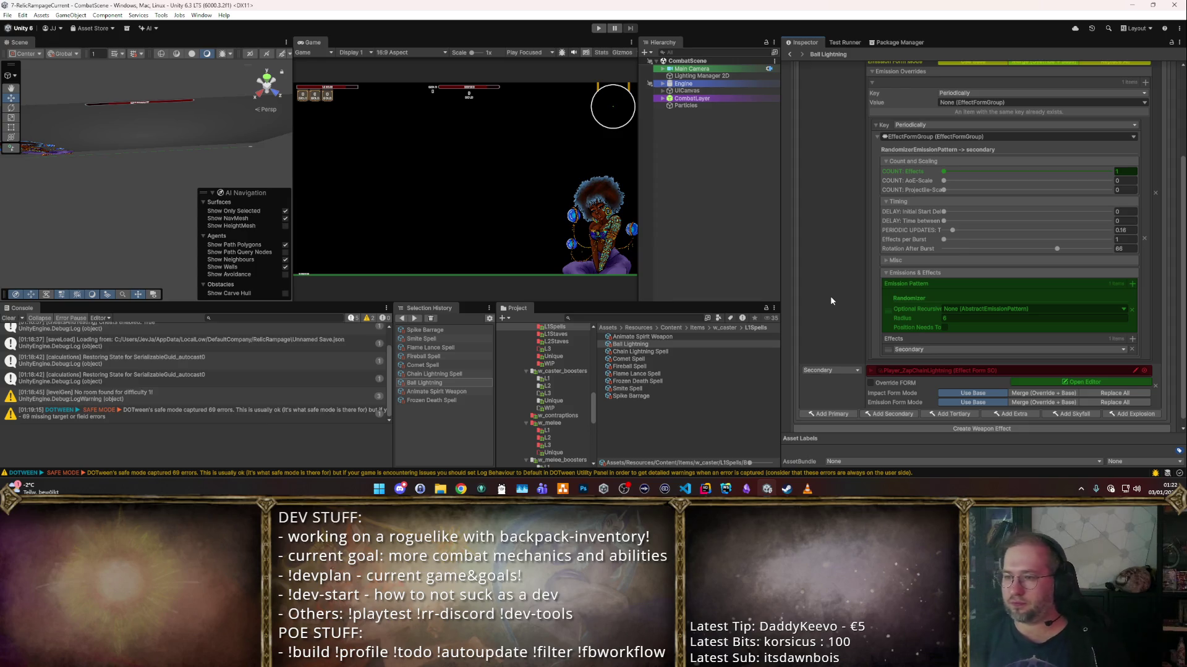
scroll(978, 299, "down", 1)
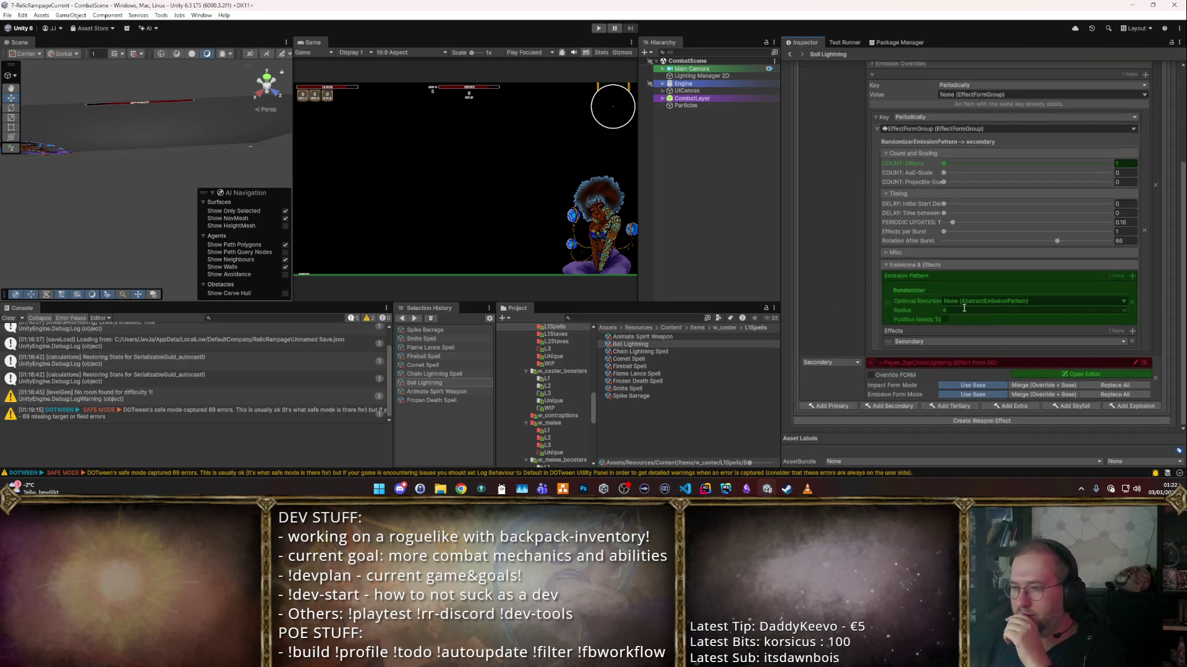
scroll(979, 322, "up", 3)
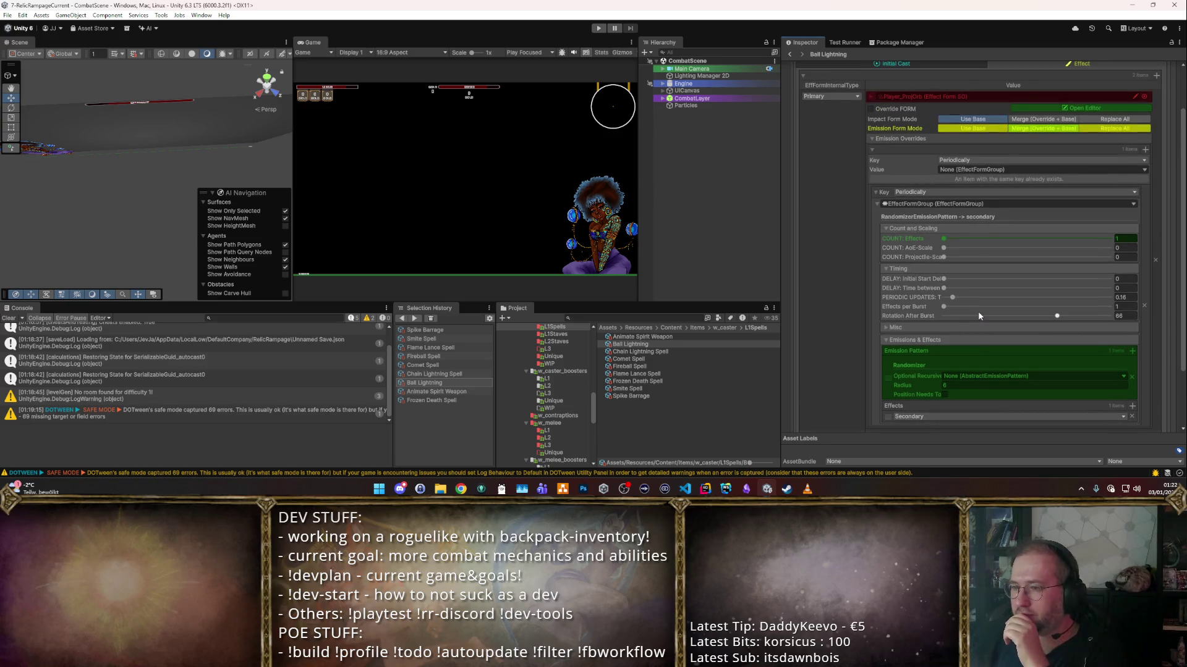
scroll(979, 316, "down", 3)
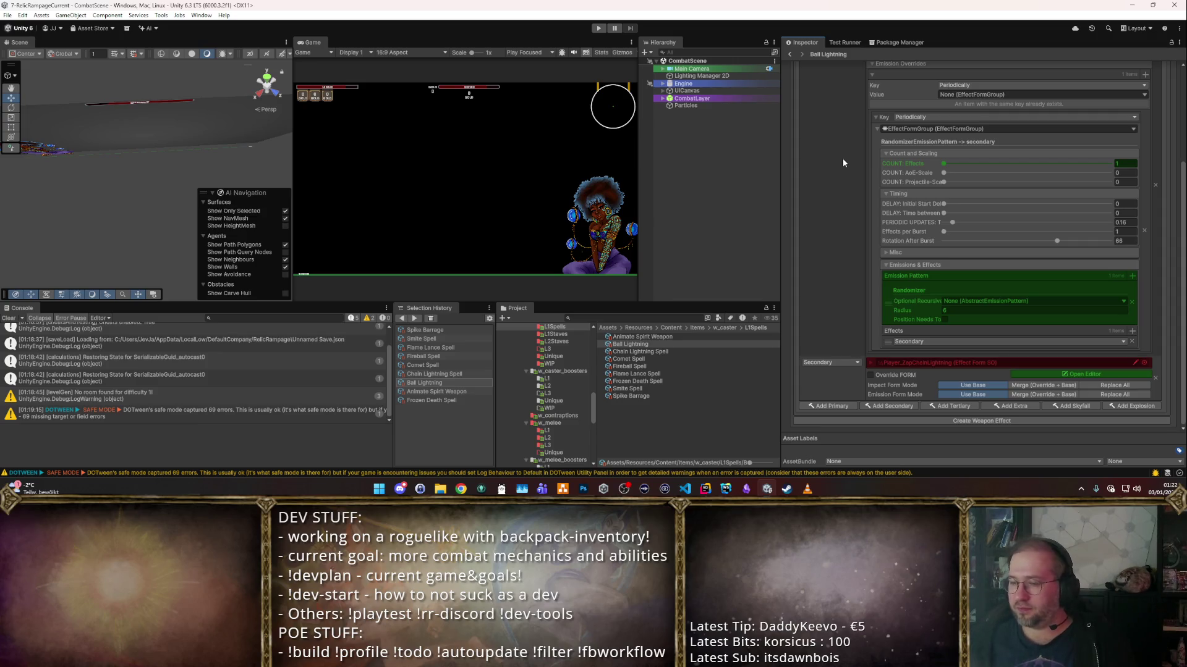
scroll(869, 155, "up", 3)
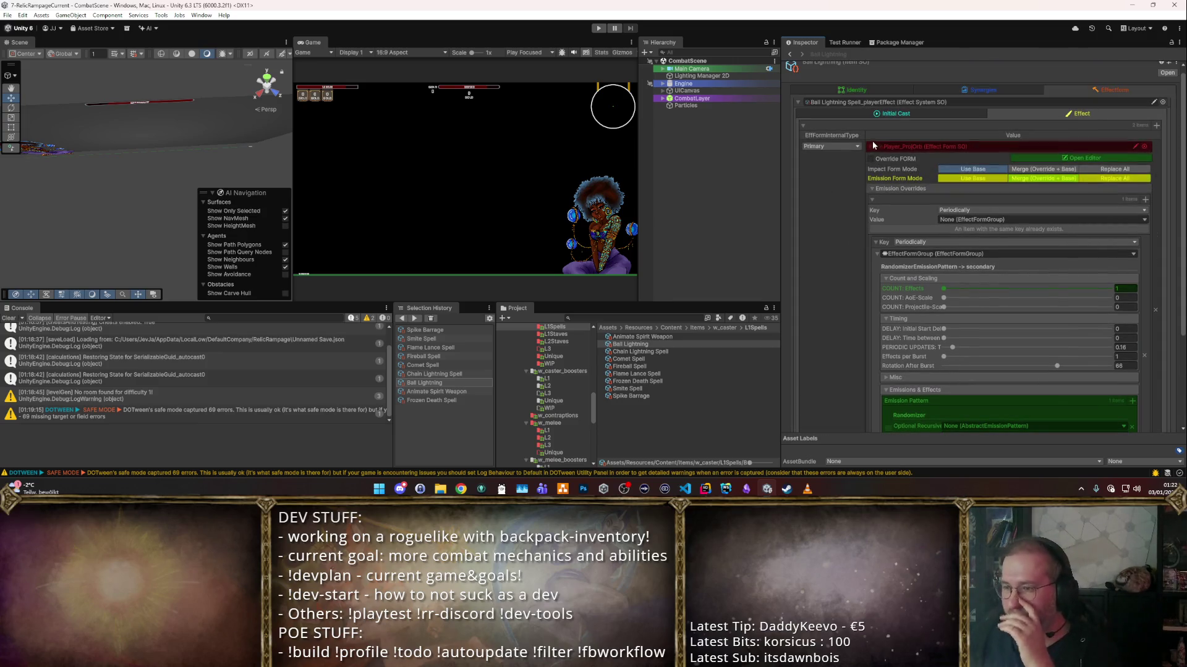
scroll(869, 177, "down", 1)
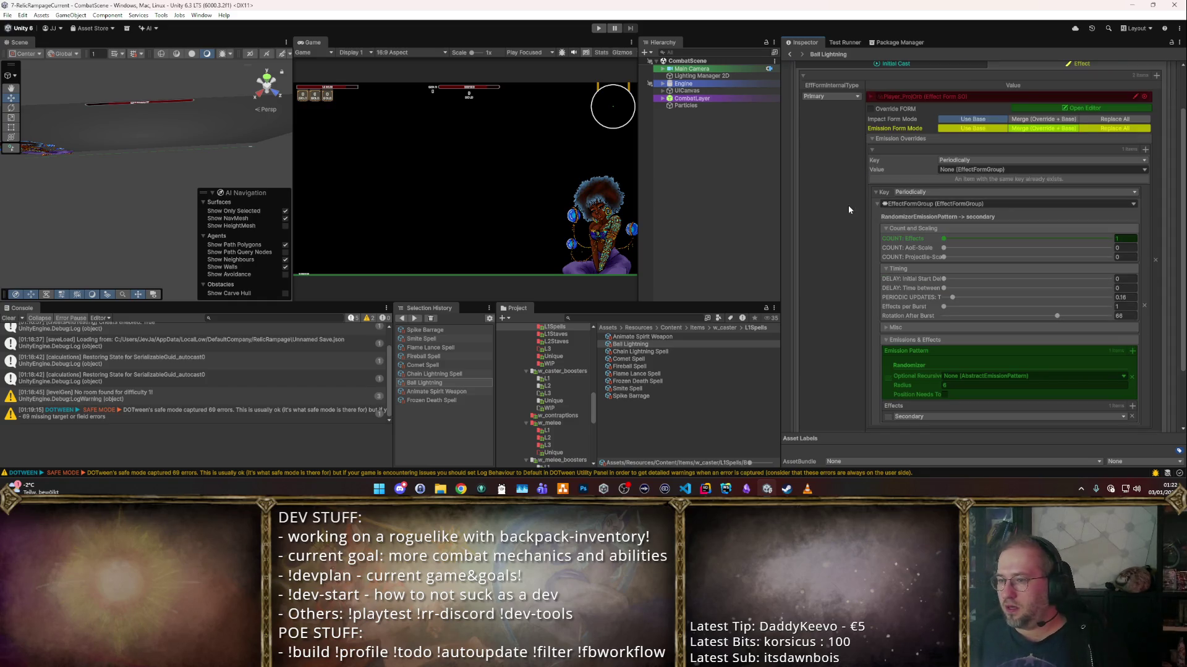
- Start the game, place the Starter Weapon Pack staff, and socket Ball Lightning into it
left_click(597, 28)
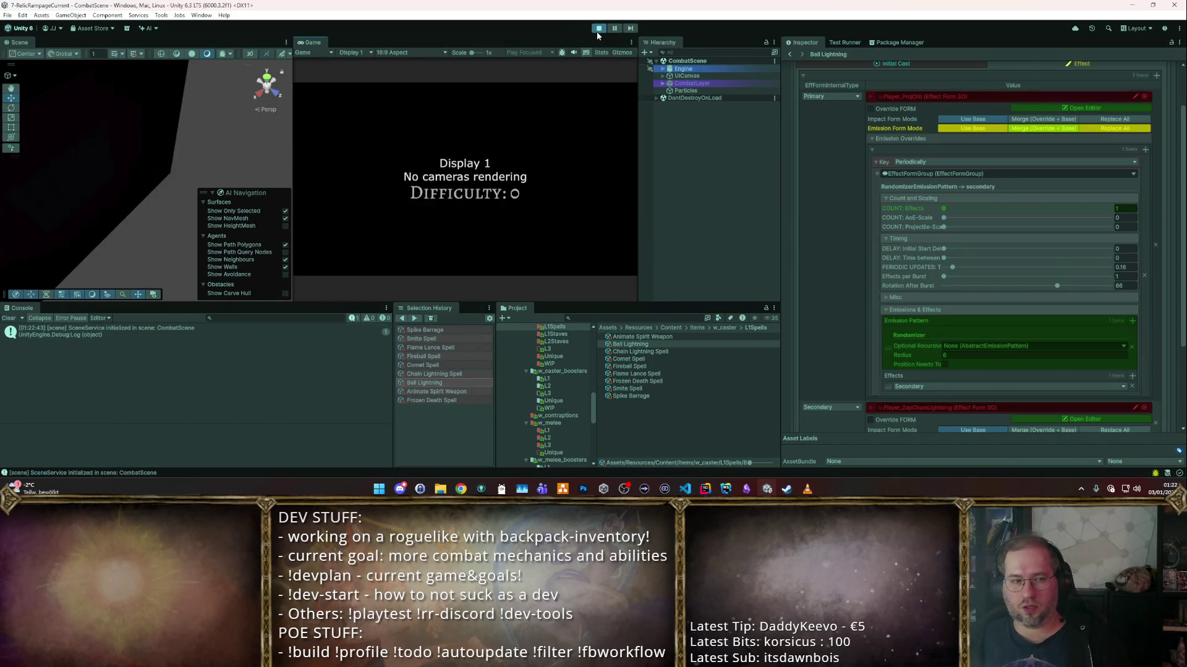
double_click(322, 42)
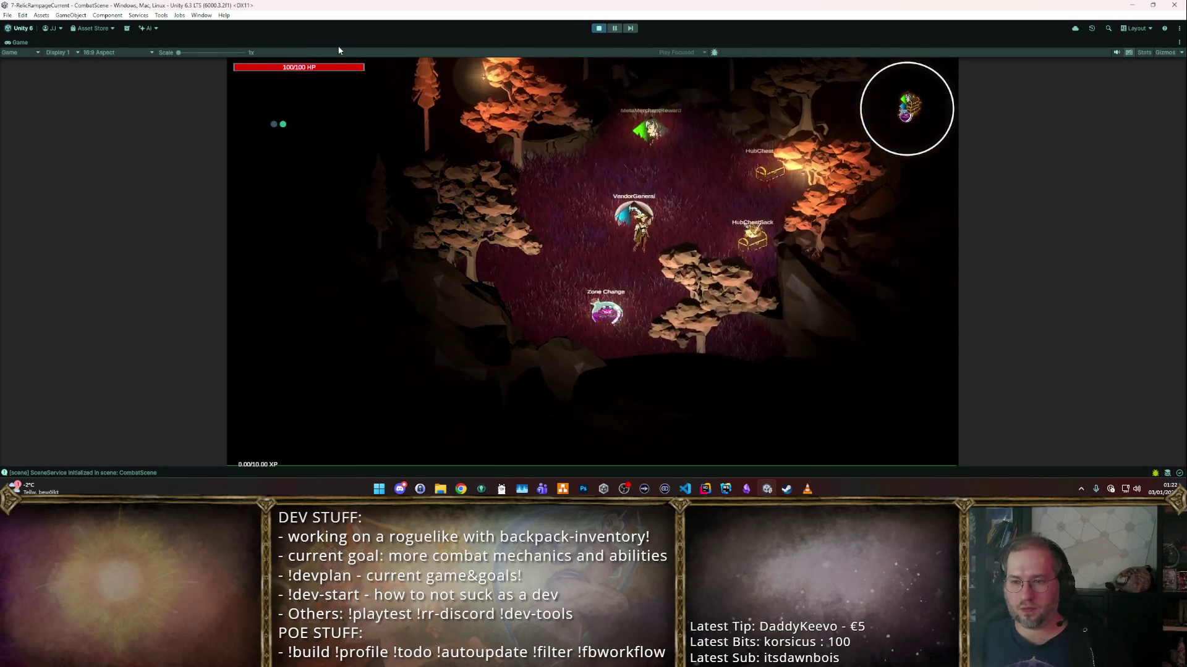
left_click(628, 281)
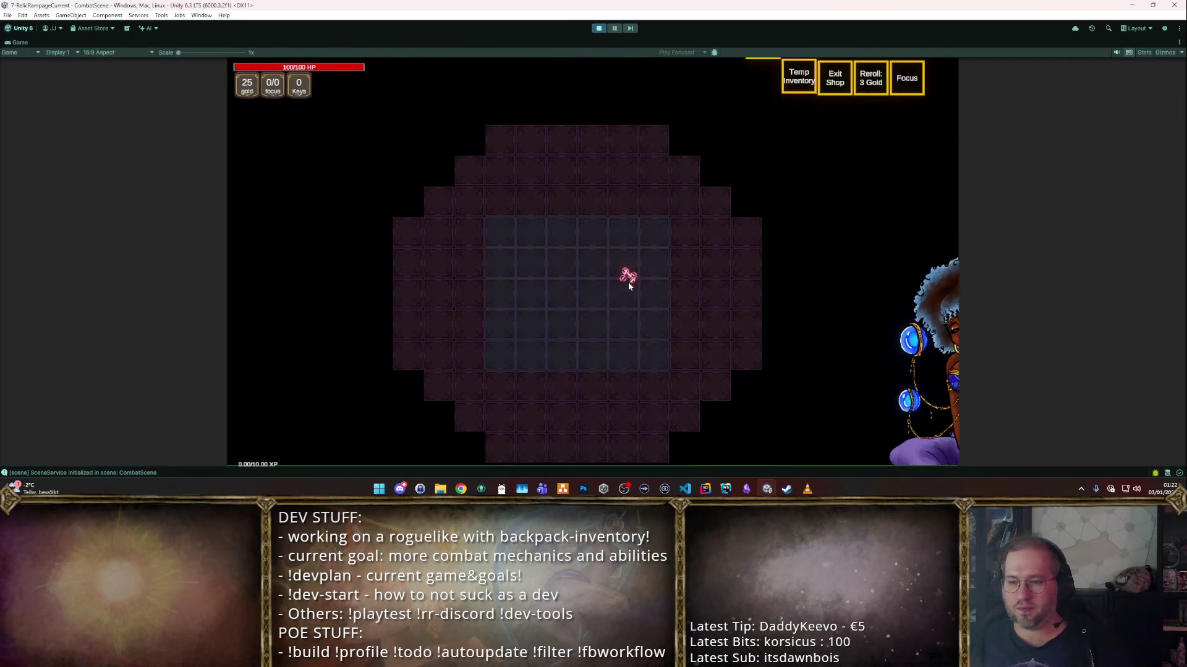
mouse_move(820, 338)
left_mouse_down()
mouse_move(607, 281)
mouse_move(519, 285)
left_mouse_up()
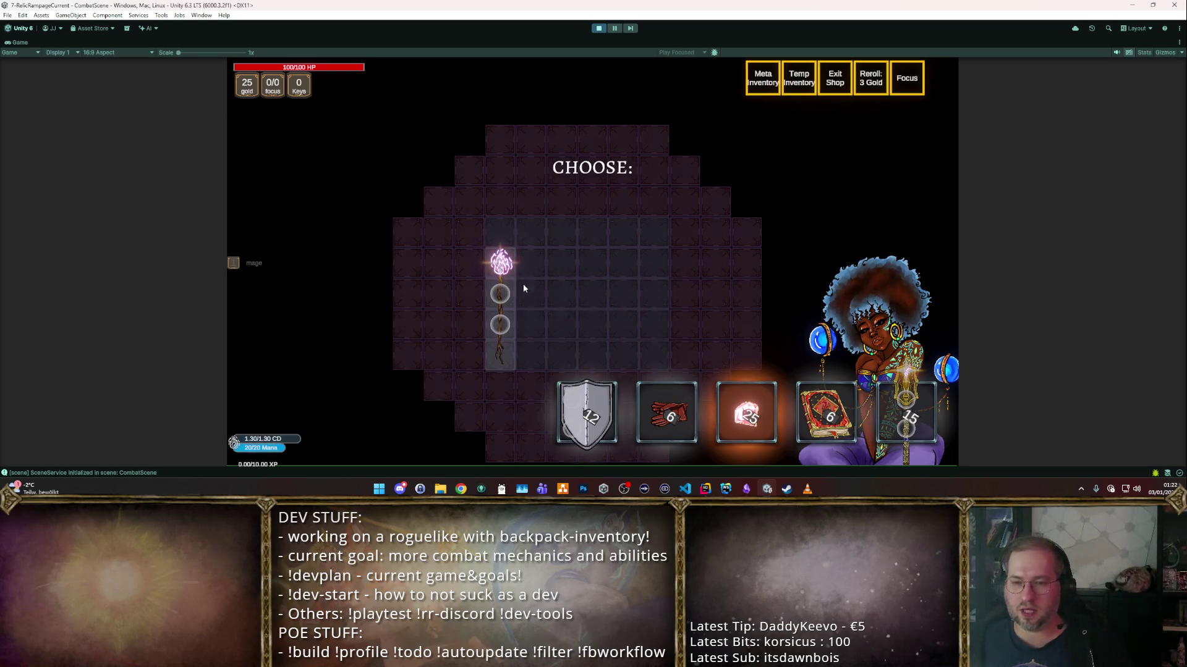
key("F1")
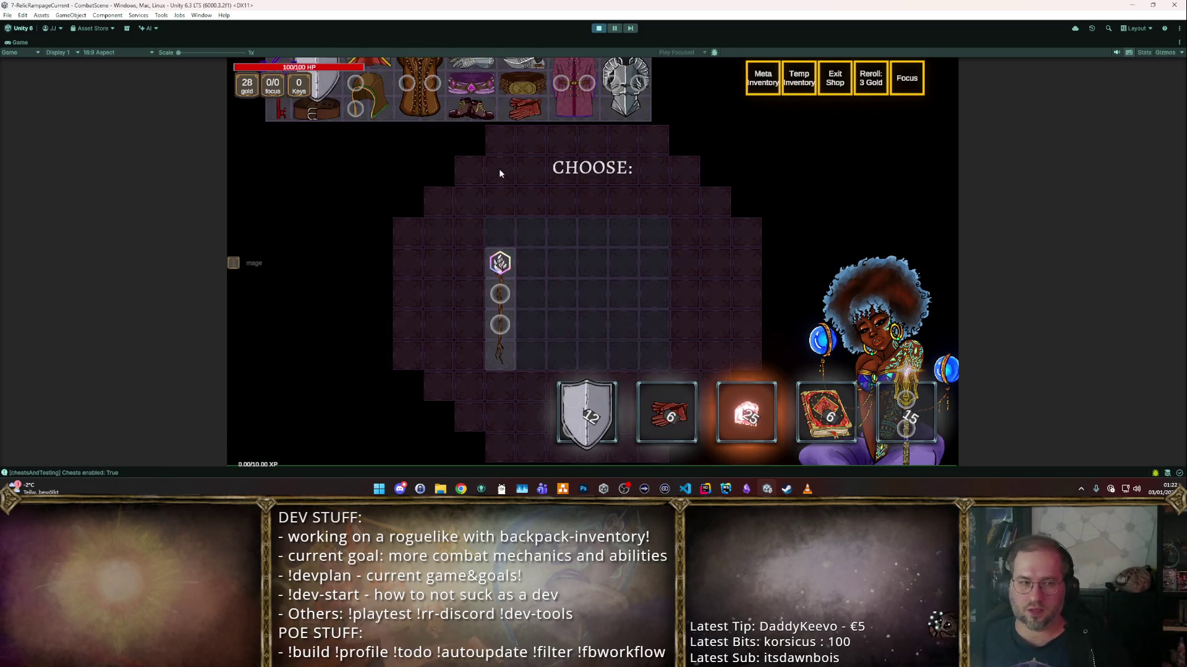
scroll(482, 162, "up", 4)
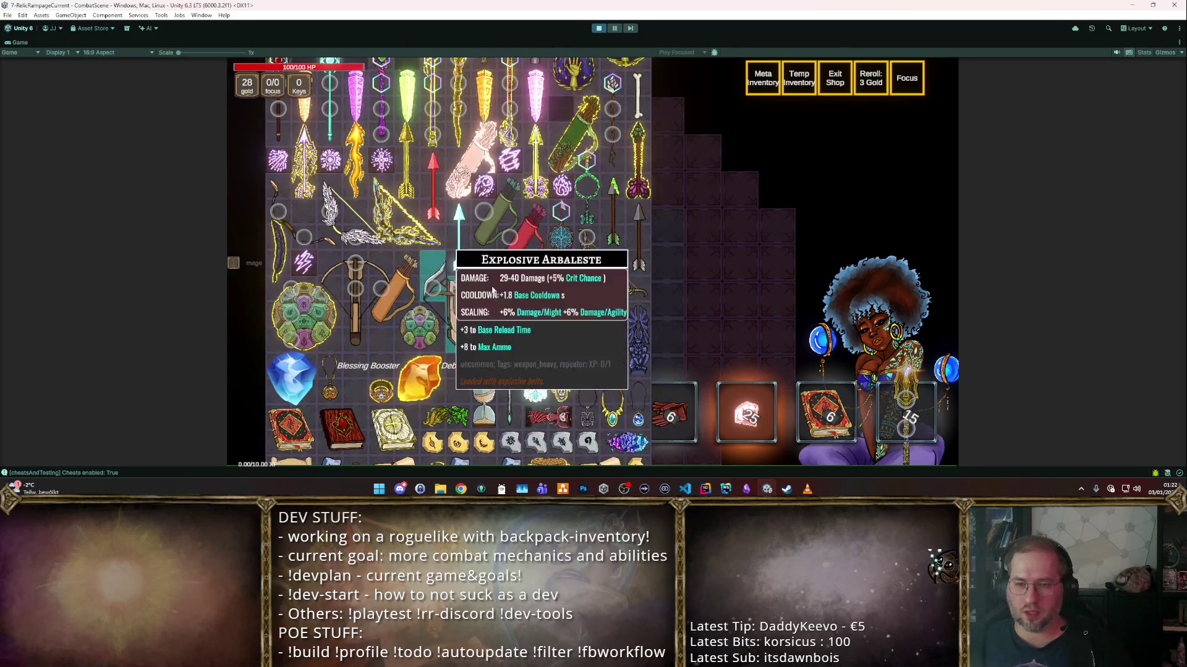
mouse_move(482, 321)
left_mouse_down()
mouse_move(622, 281)
mouse_move(556, 260)
mouse_move(482, 263)
left_mouse_up()
key("Escape")
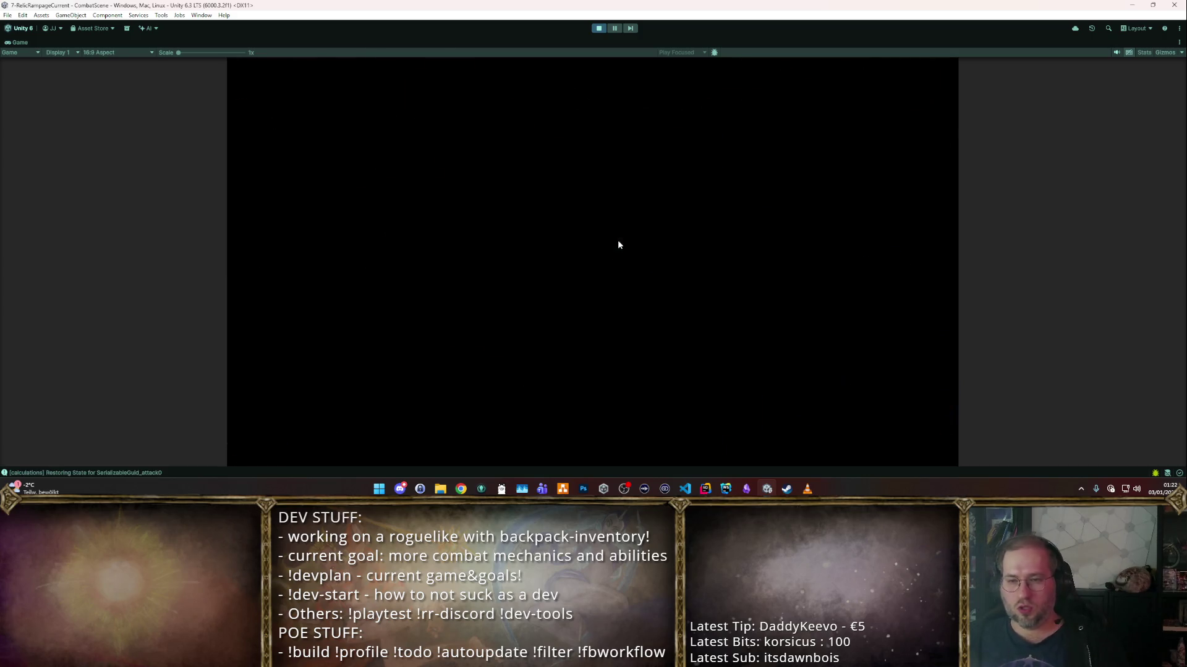
- Walk into the dungeon, cast at the training dummies, then stop play
key("s")
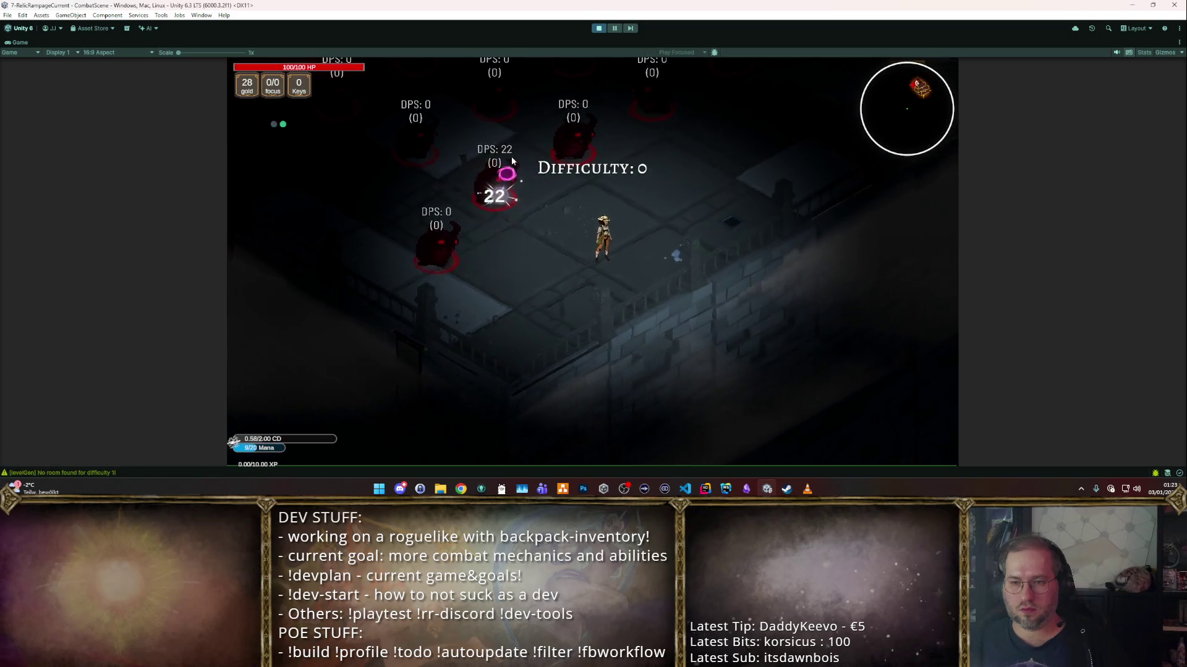
key("w")
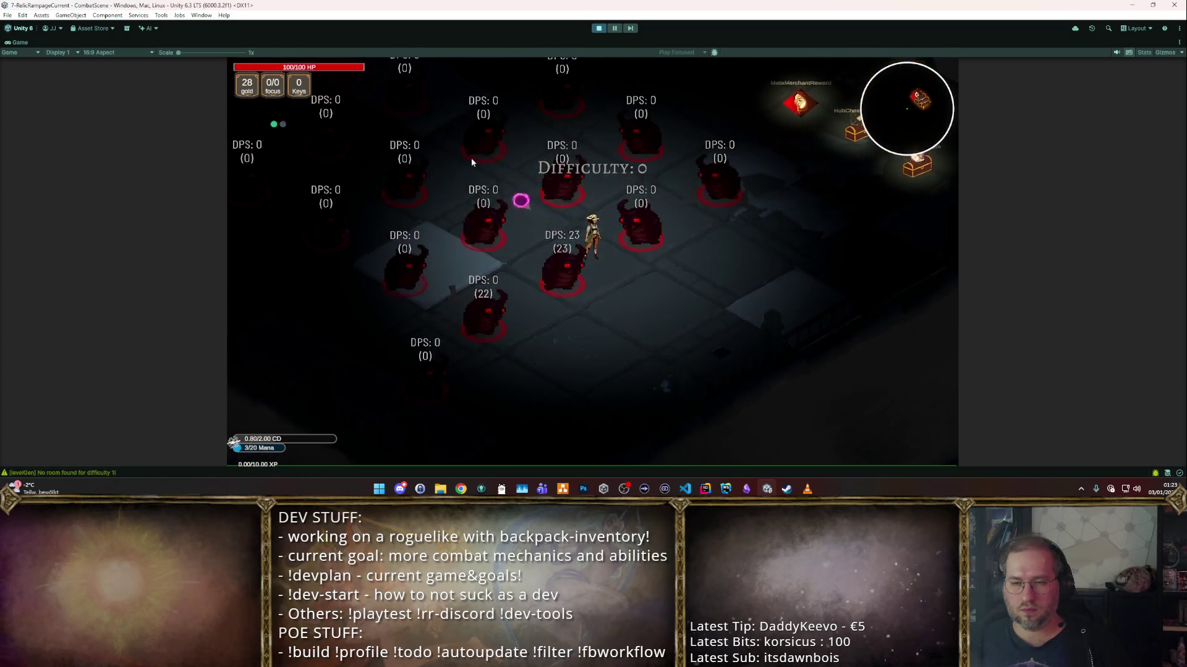
key("w")
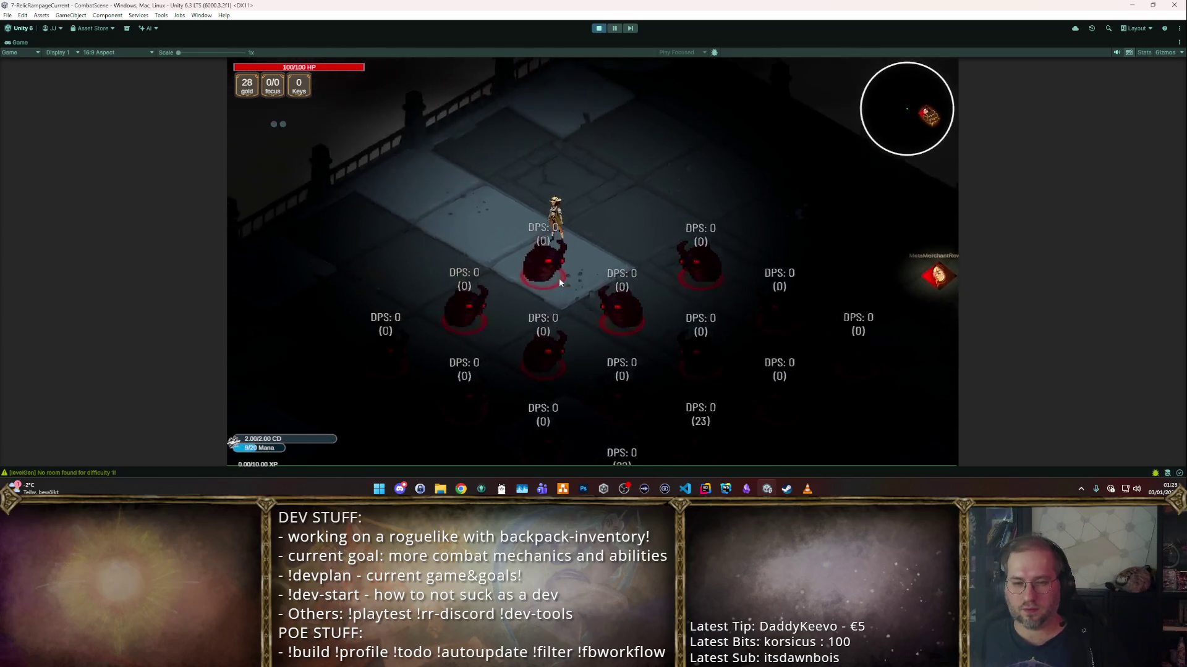
key("a")
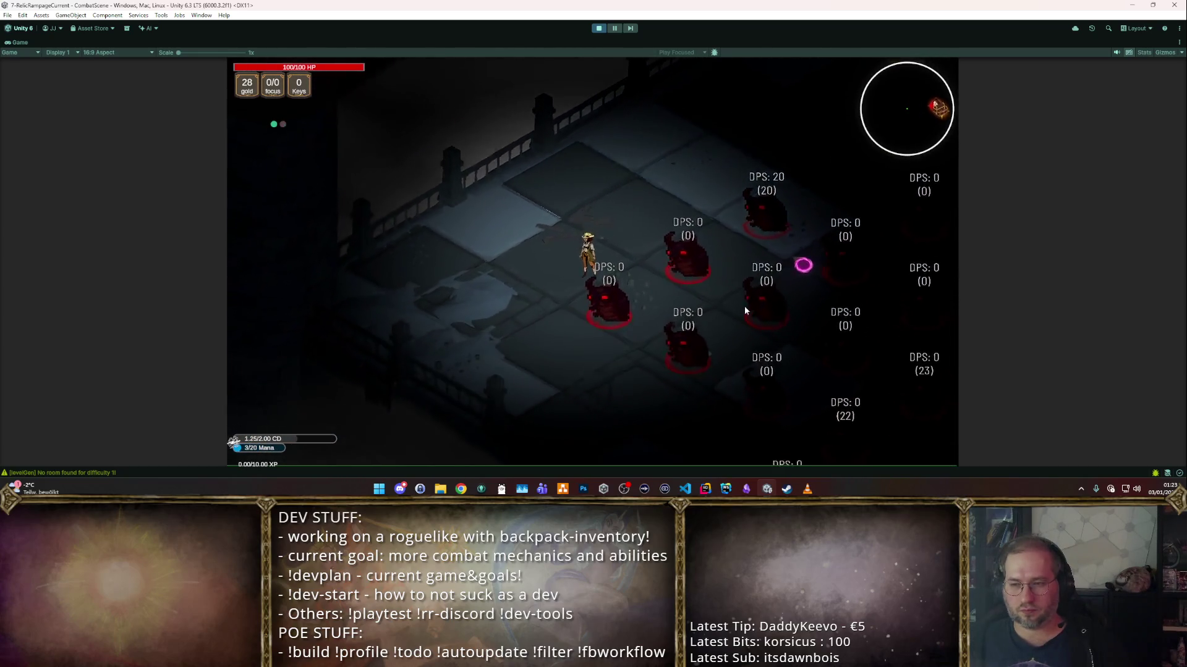
left_click(598, 28)
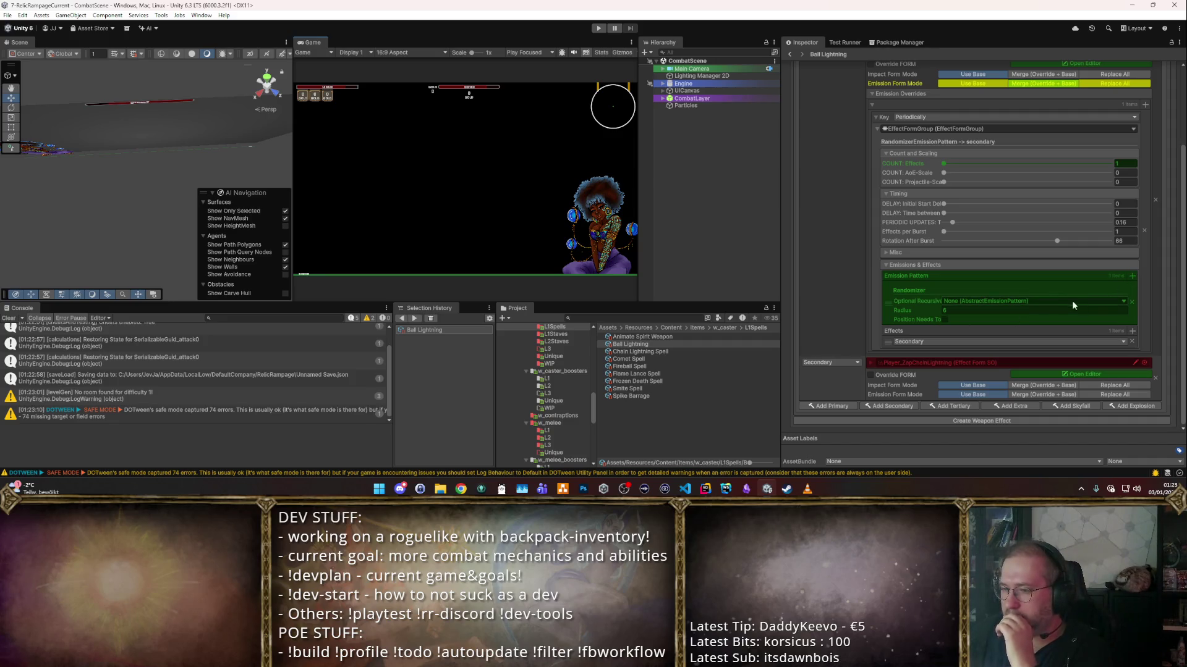
- Make the nested recursive pattern a Cherrypicker pattern with radius 7 and start the game
left_click(1123, 302)
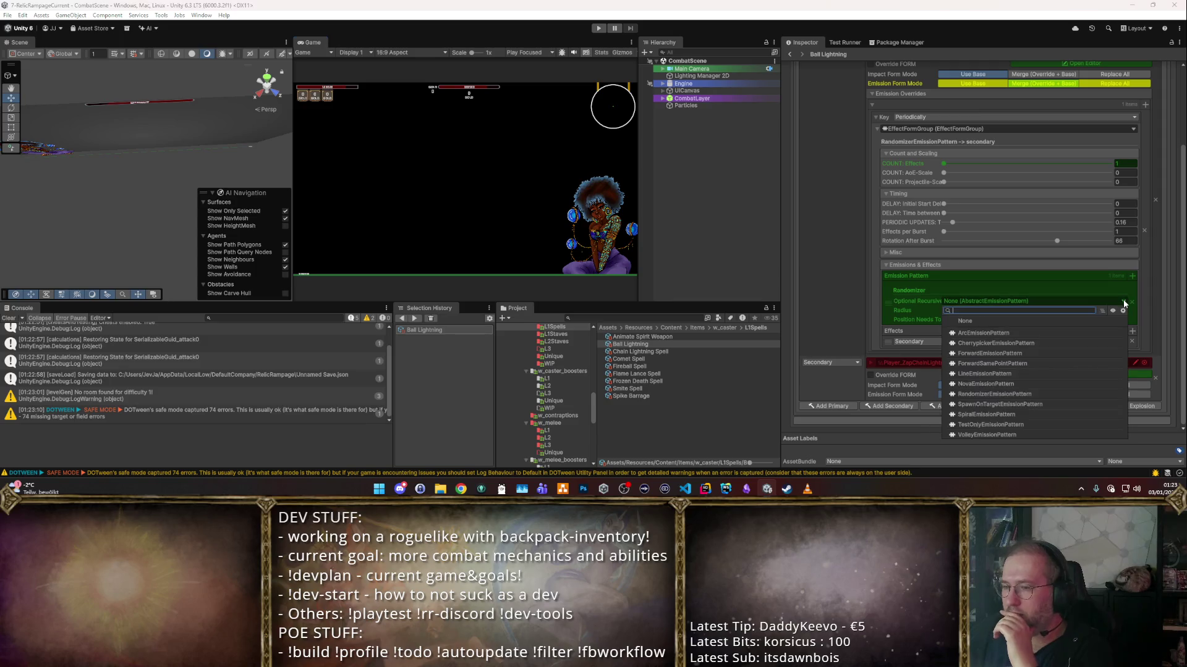
left_click(1005, 343)
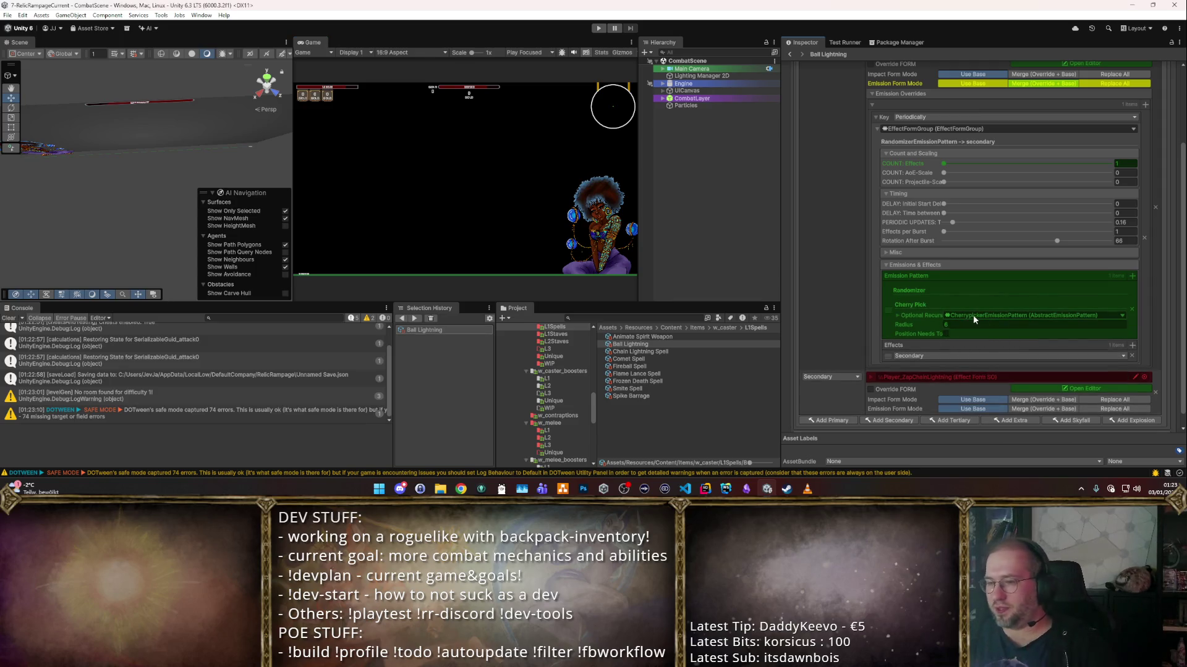
left_click(899, 315)
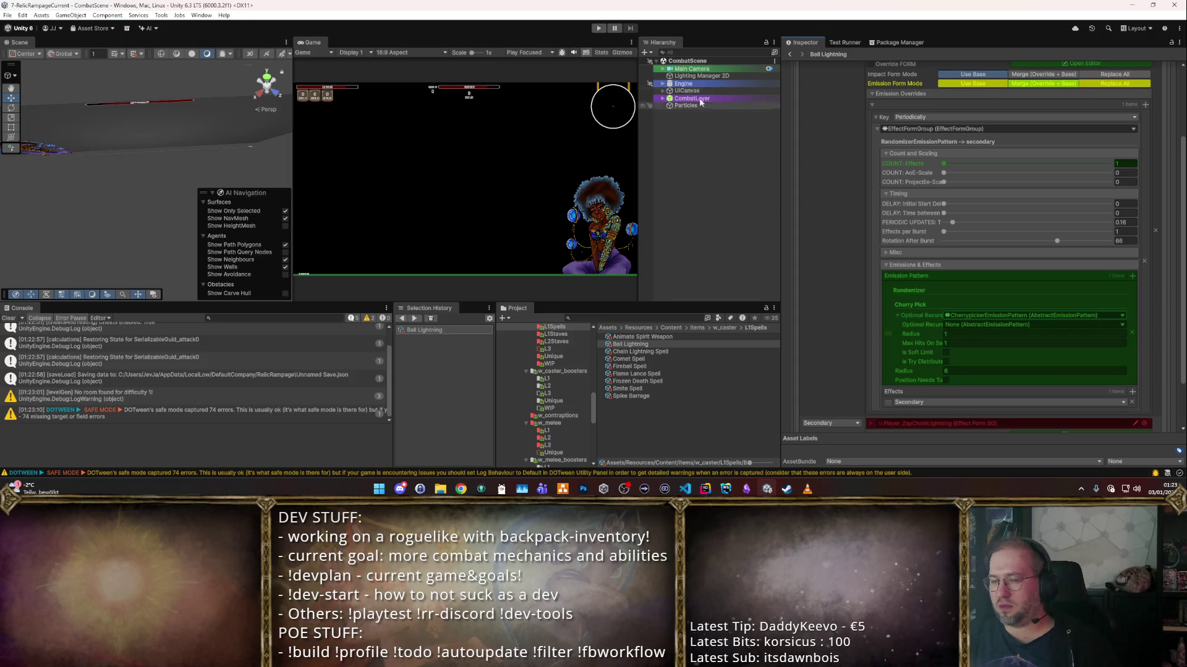
left_click(958, 336)
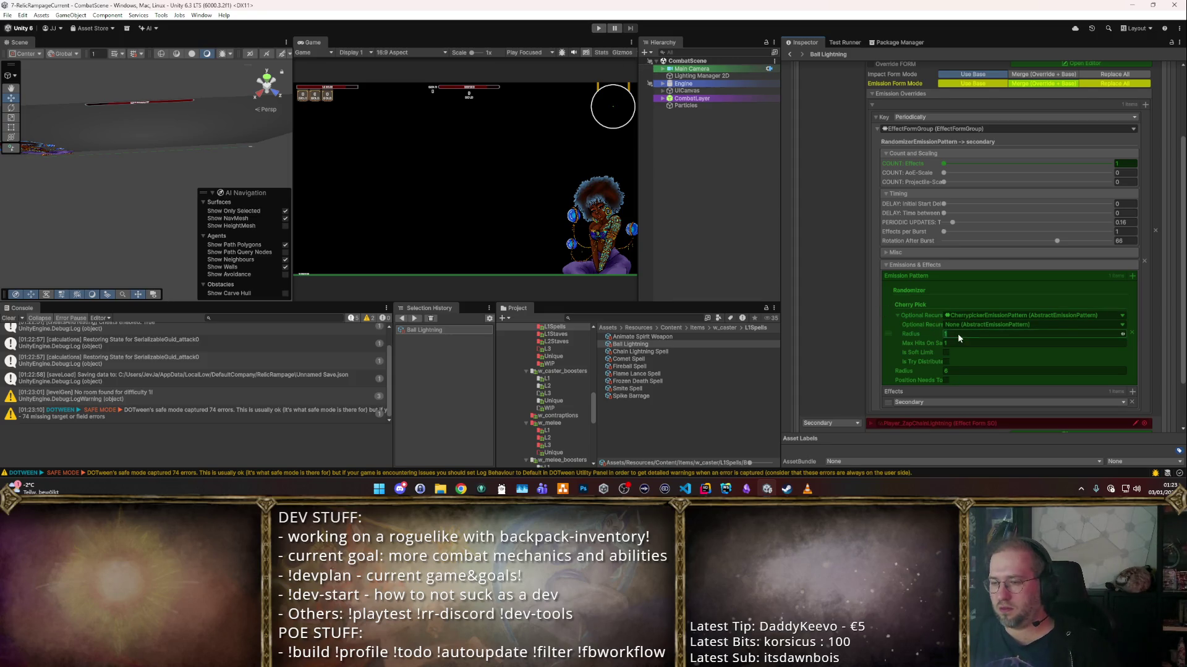
left_click(597, 29)
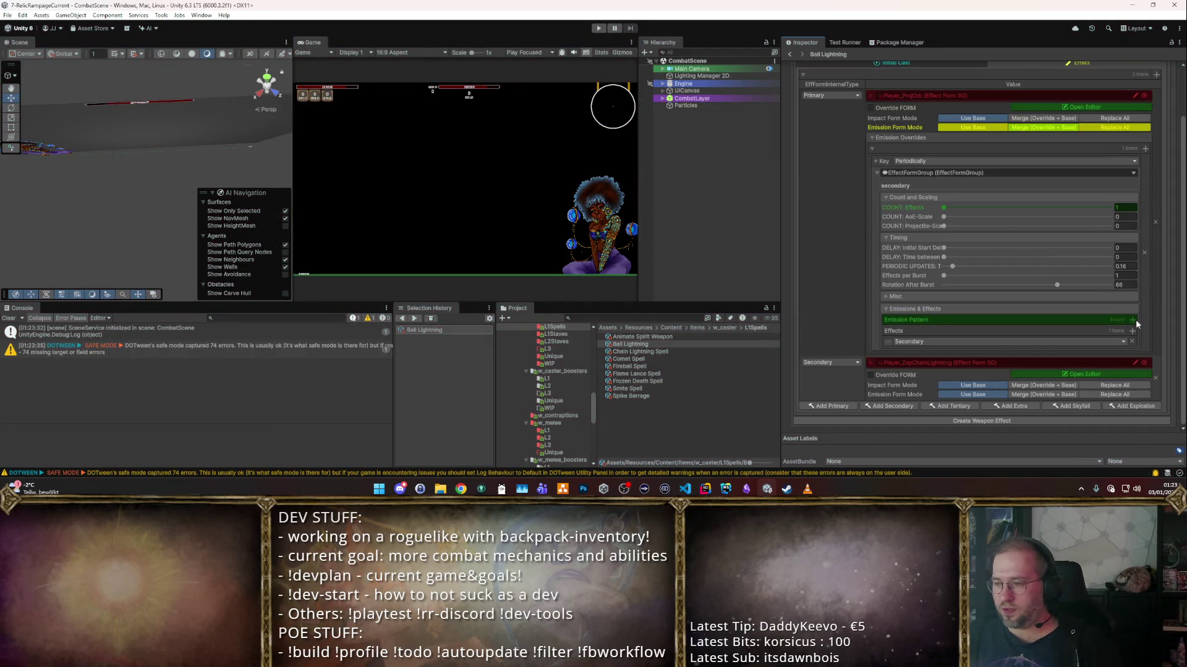
- Switch the emission pattern to Cherrypicker and relaunch the game to test it
left_click(1134, 320)
left_click(943, 363)
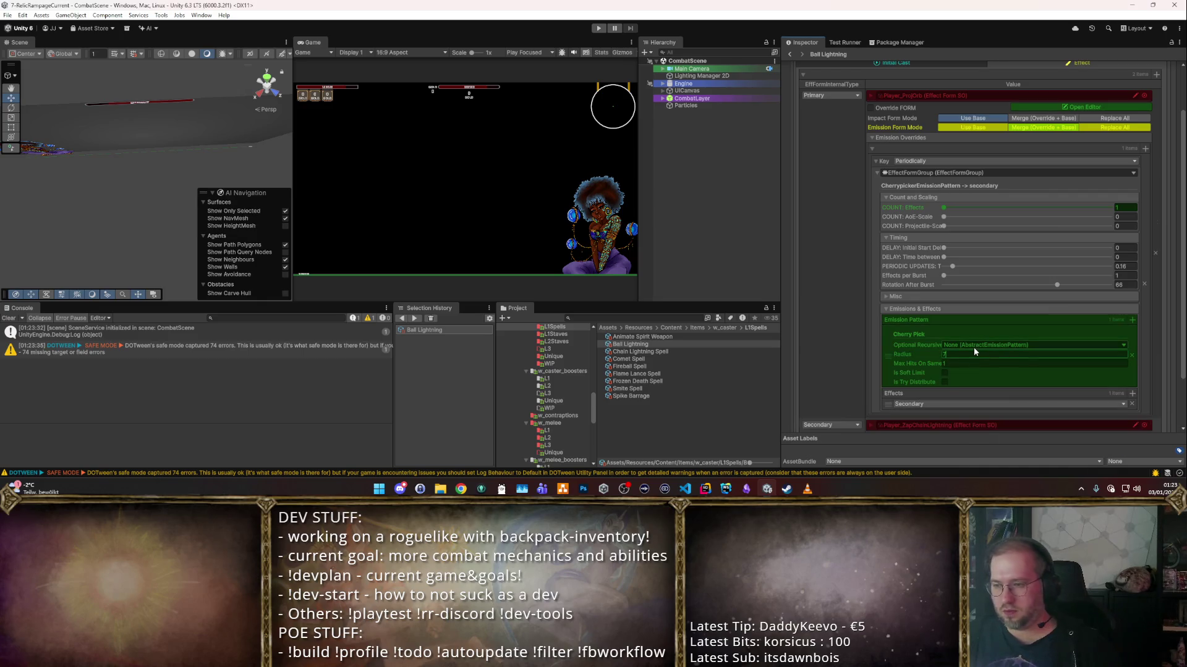
left_click(598, 28)
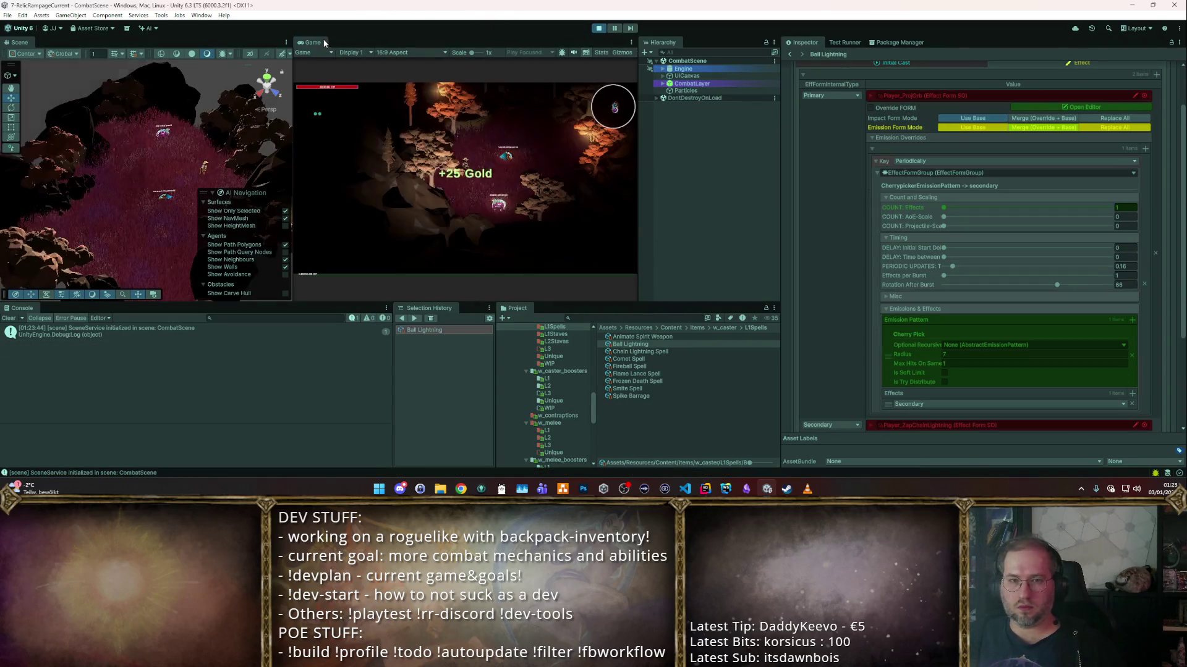
- Maximize the Game view with Shift+Space to watch Ball Lightning hit the dummies
key("shift+space")
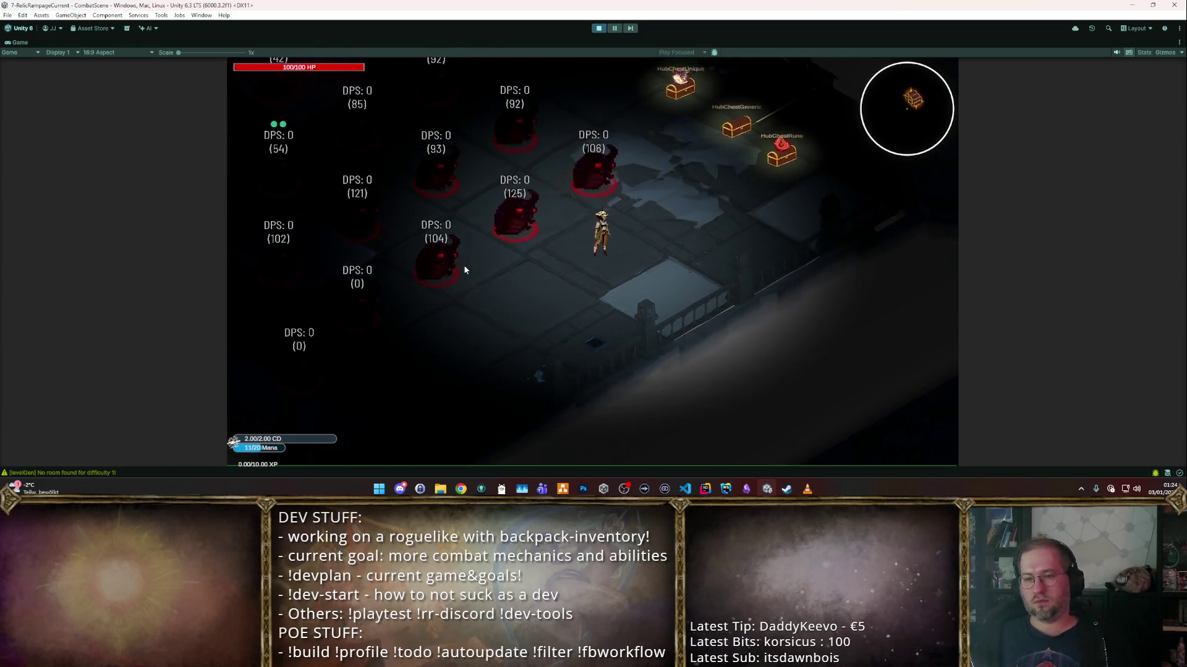
- Stop play, set Ball Lightning's periodic updates to 0.33, and relaunch the game maximized
left_click(598, 27)
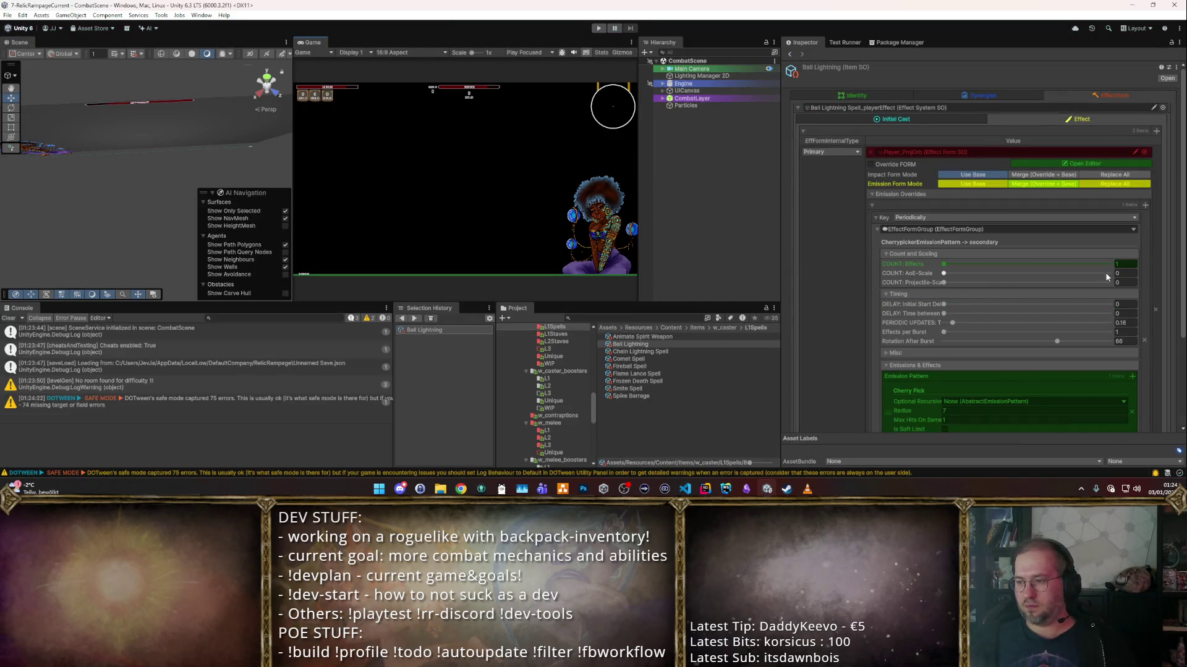
left_click(1135, 321)
type("0")
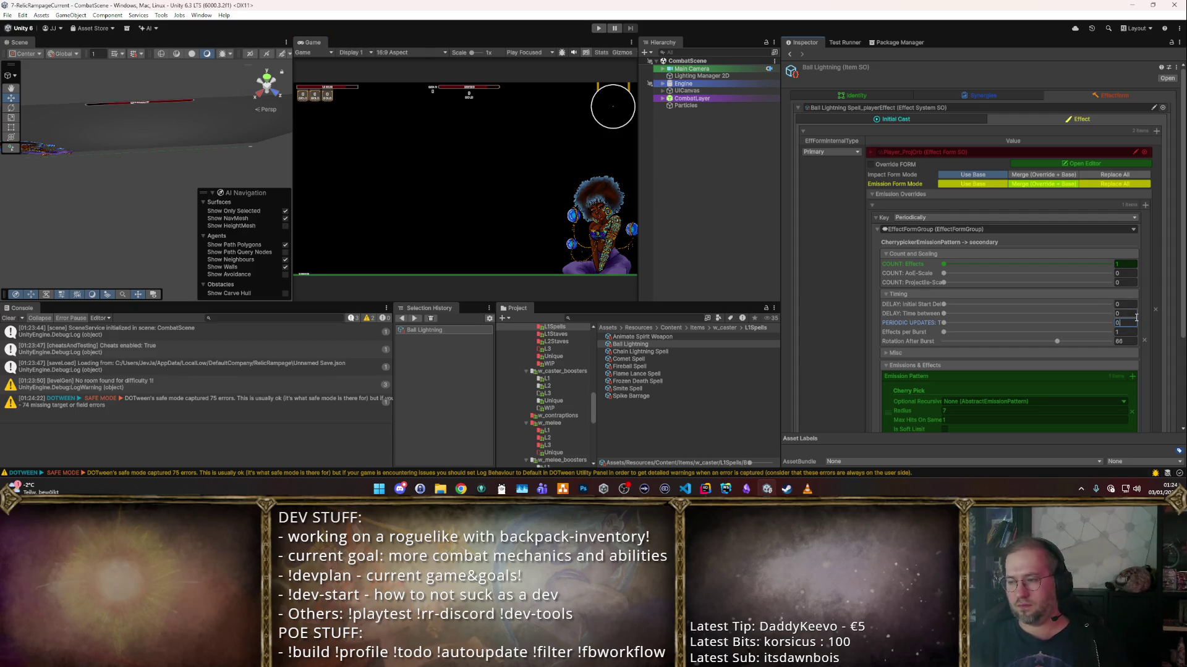
key("Return")
left_click(598, 28)
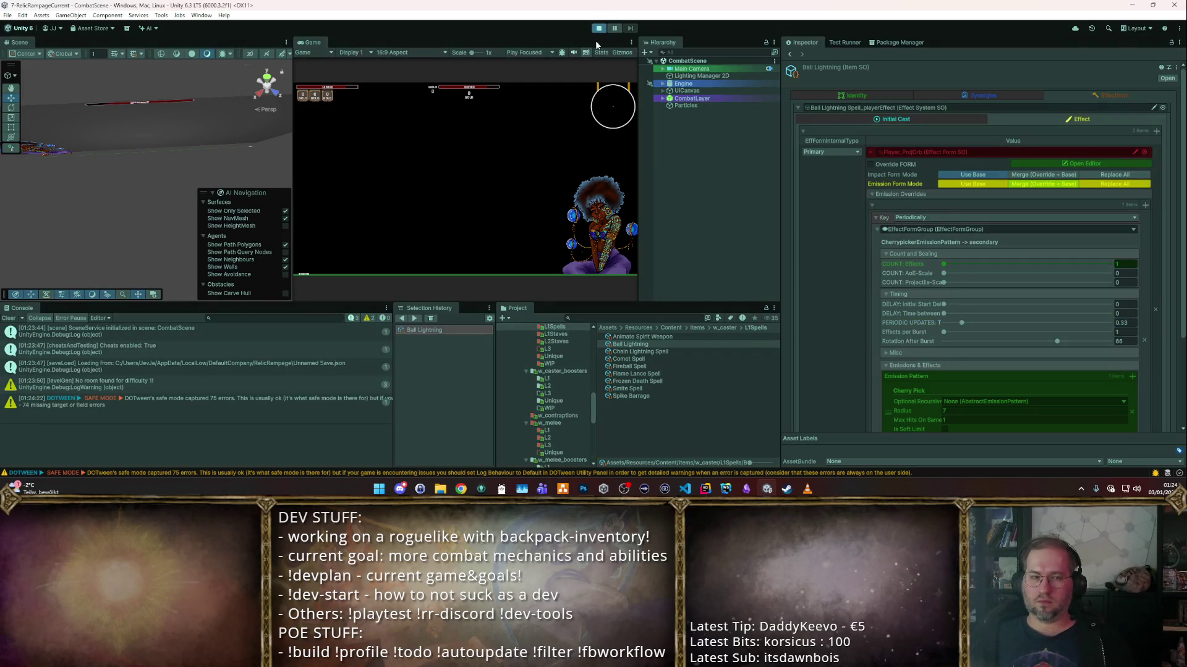
double_click(303, 43)
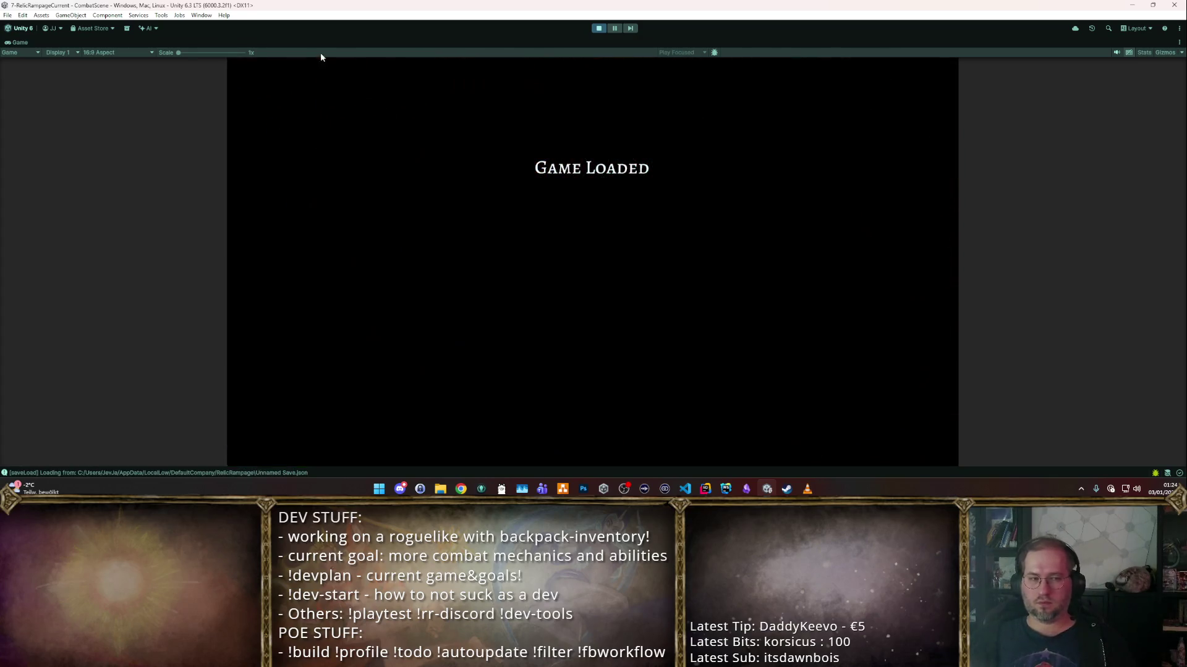
- Walk around the training dummies casting Ball Lightning, chaining zaps that push DPS up to 44
key("w")
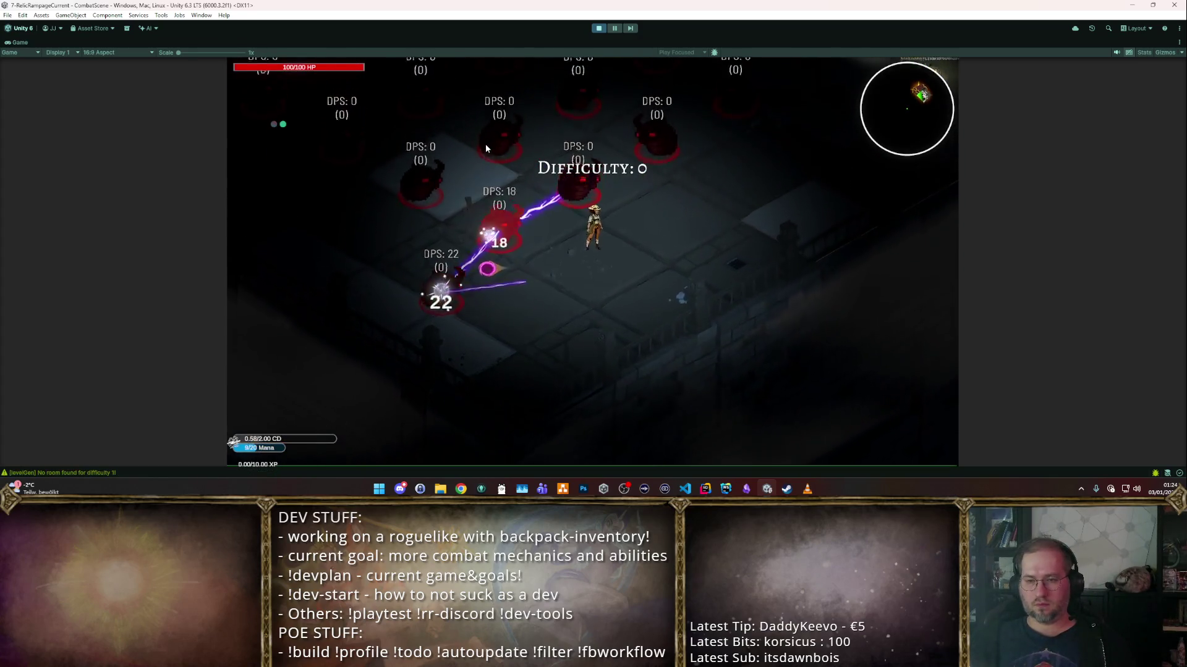
key("w")
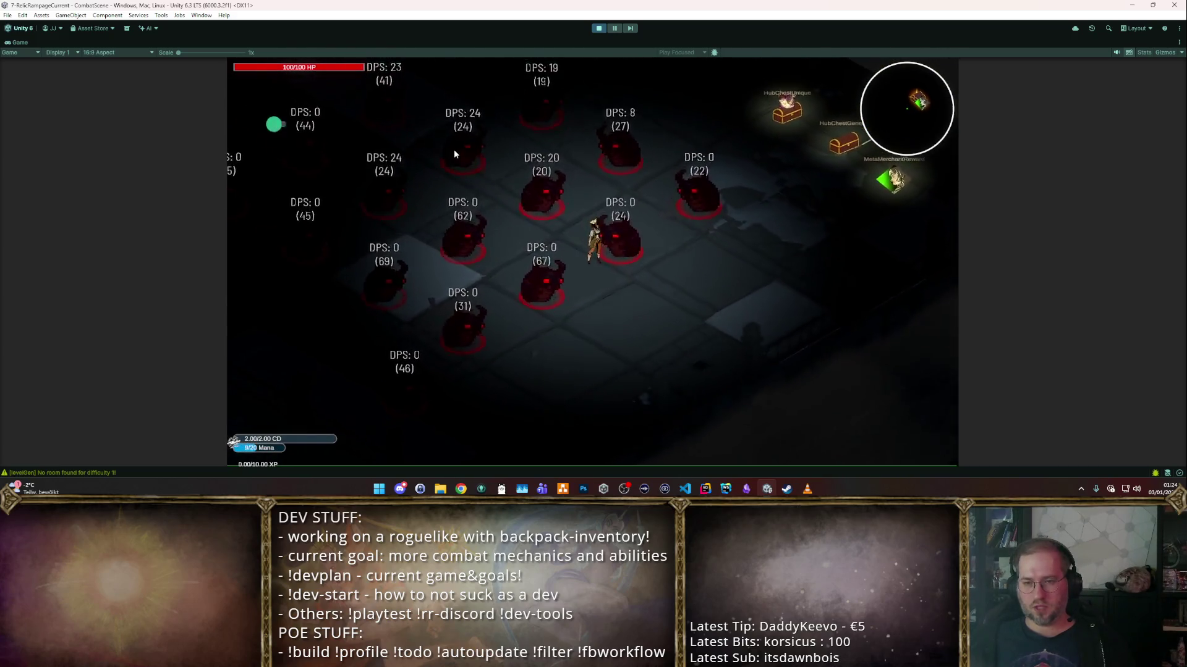
key("s")
key("a")
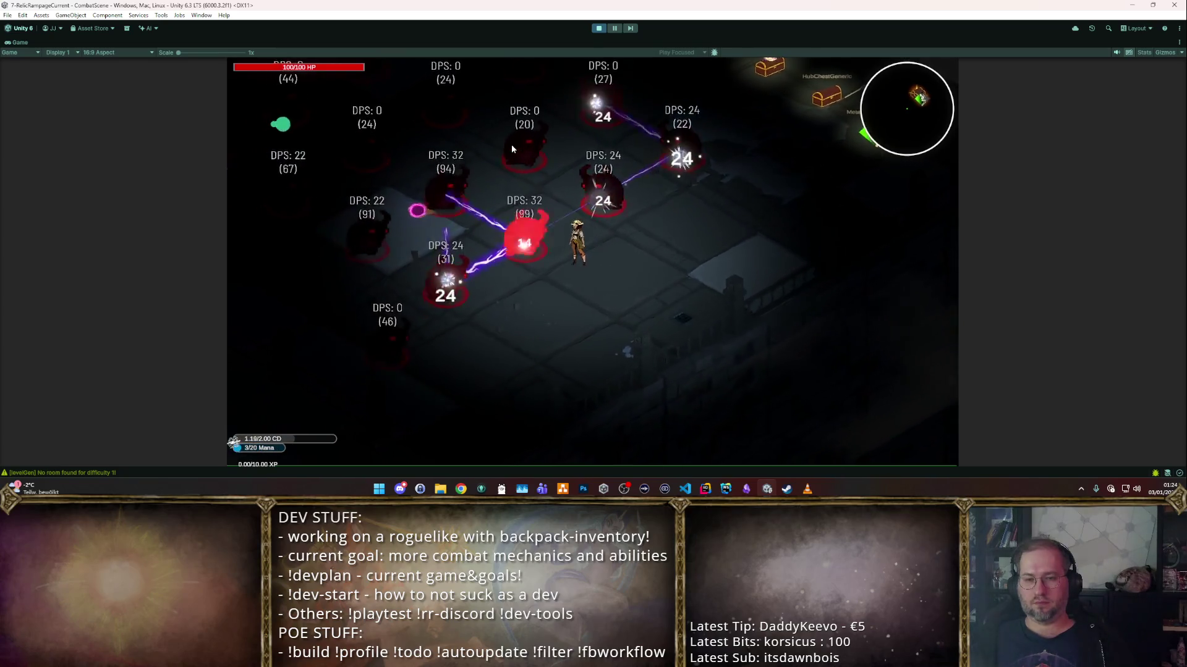
key("a")
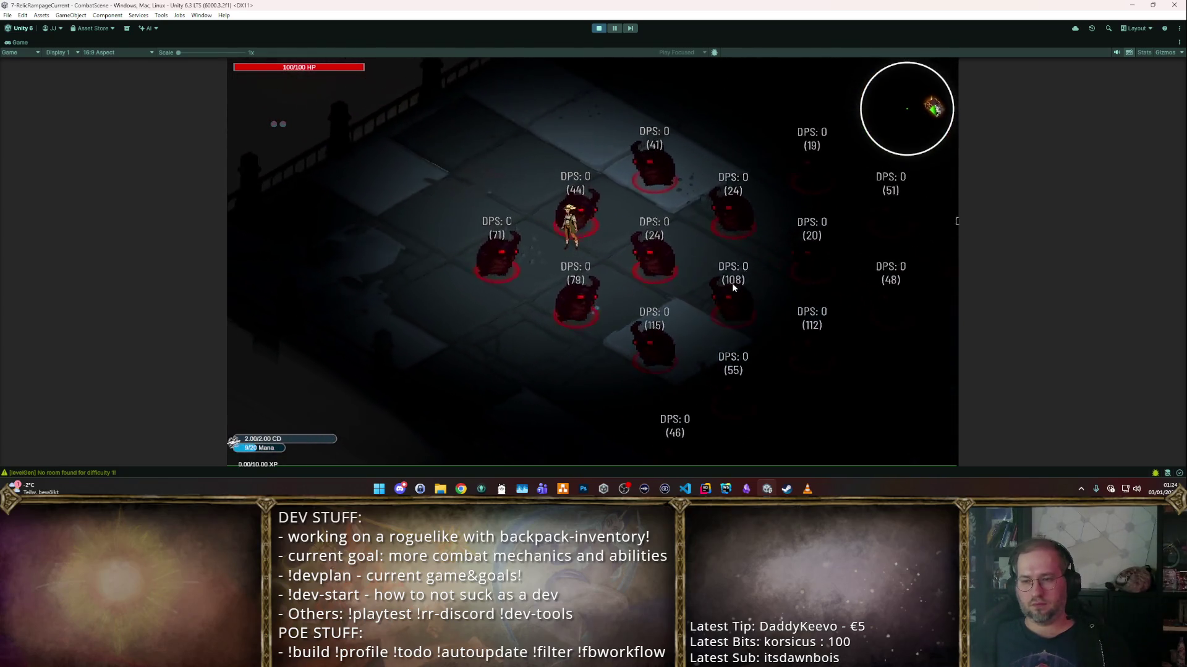
key("d")
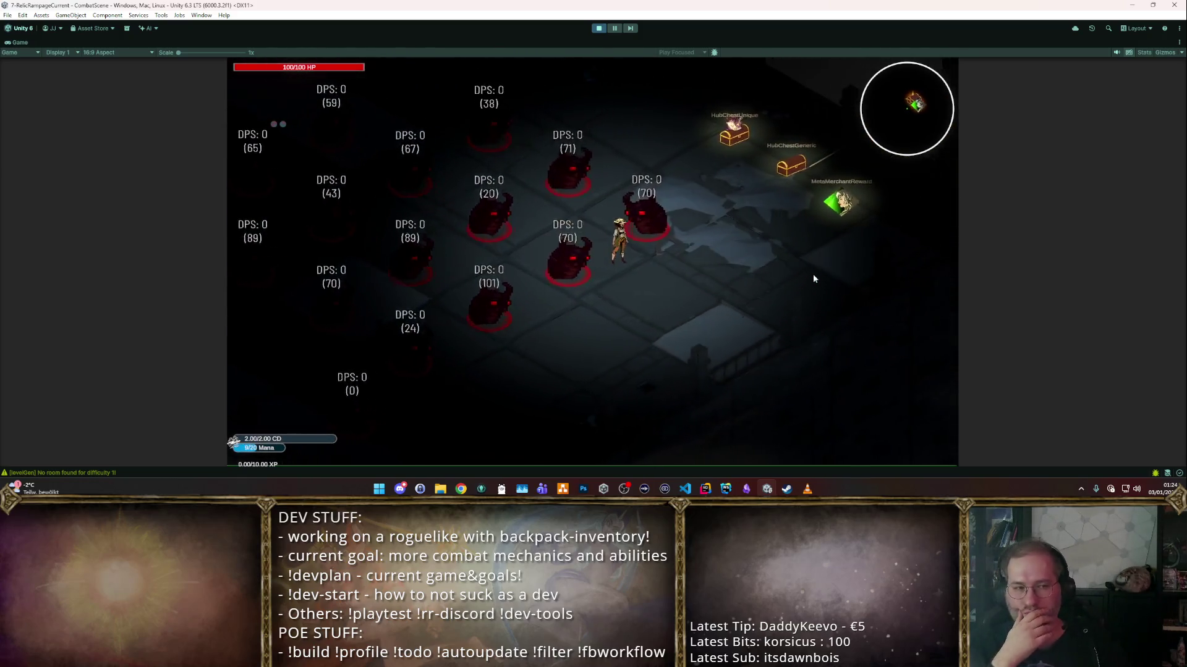
key("s")
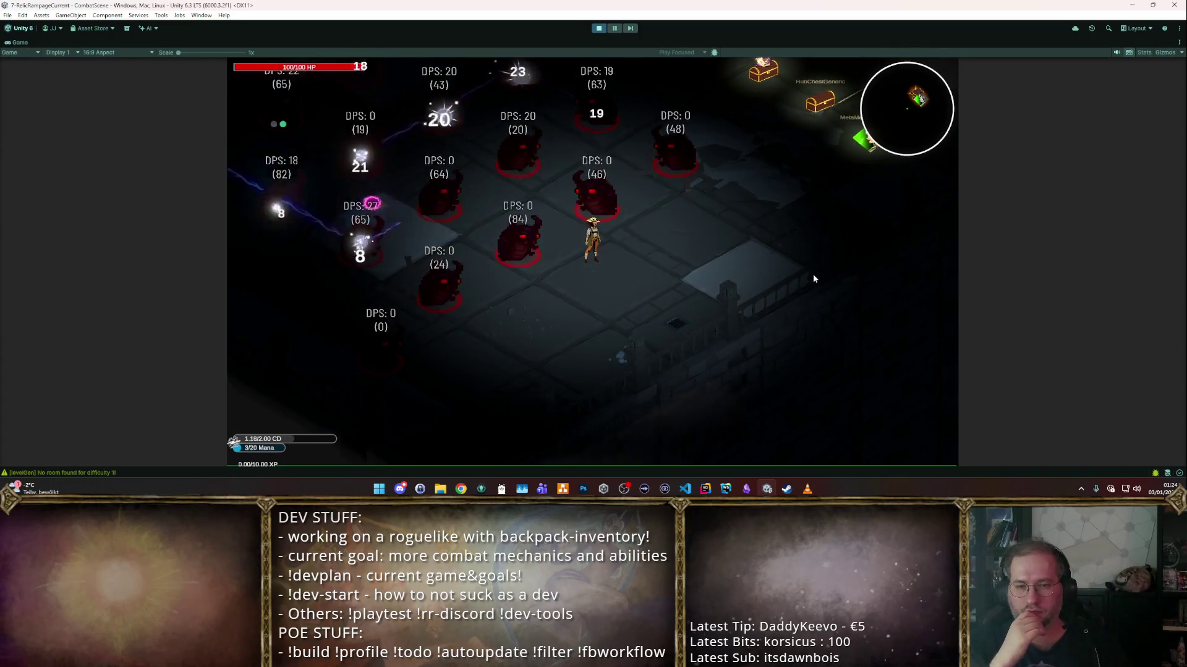
key("w")
key("a")
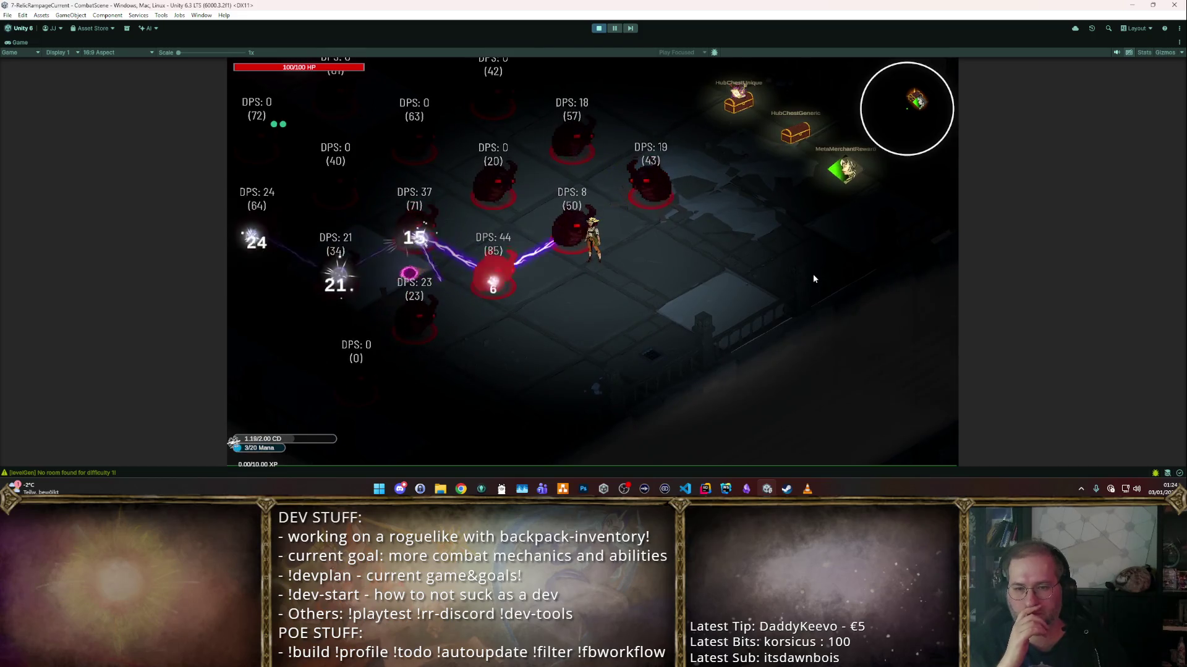
key("s")
key("w")
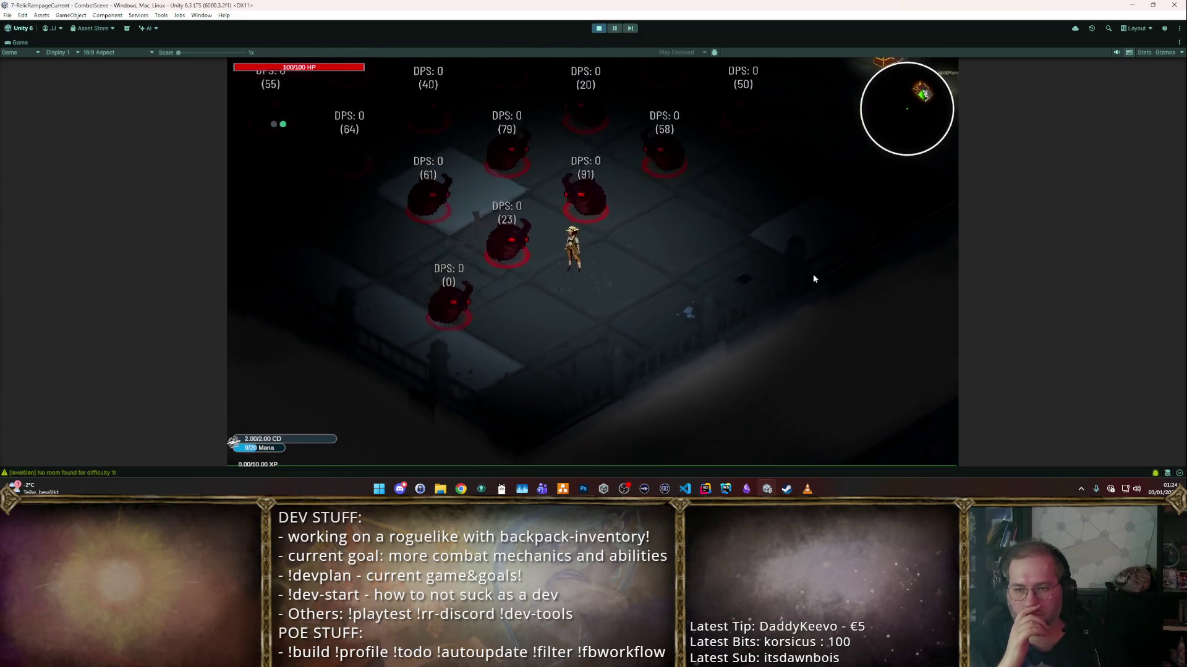
key("a")
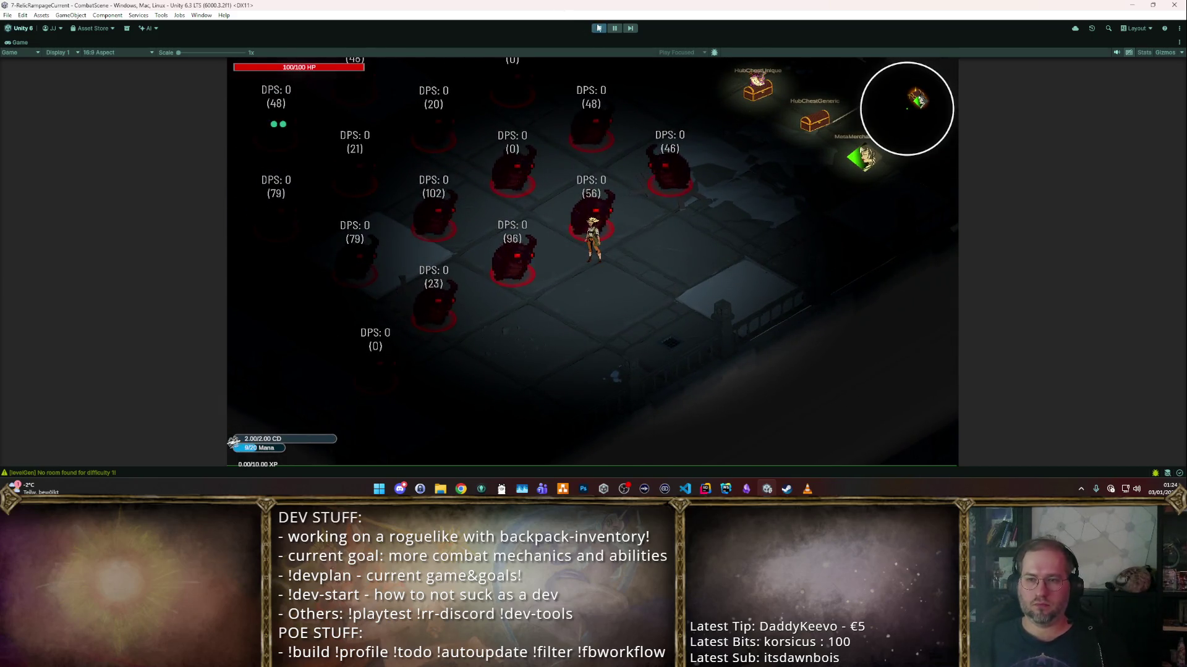
- Stop play and add an On Destruction emission override holding an EffectFormGroup with an EmissionConfig
left_click(597, 29)
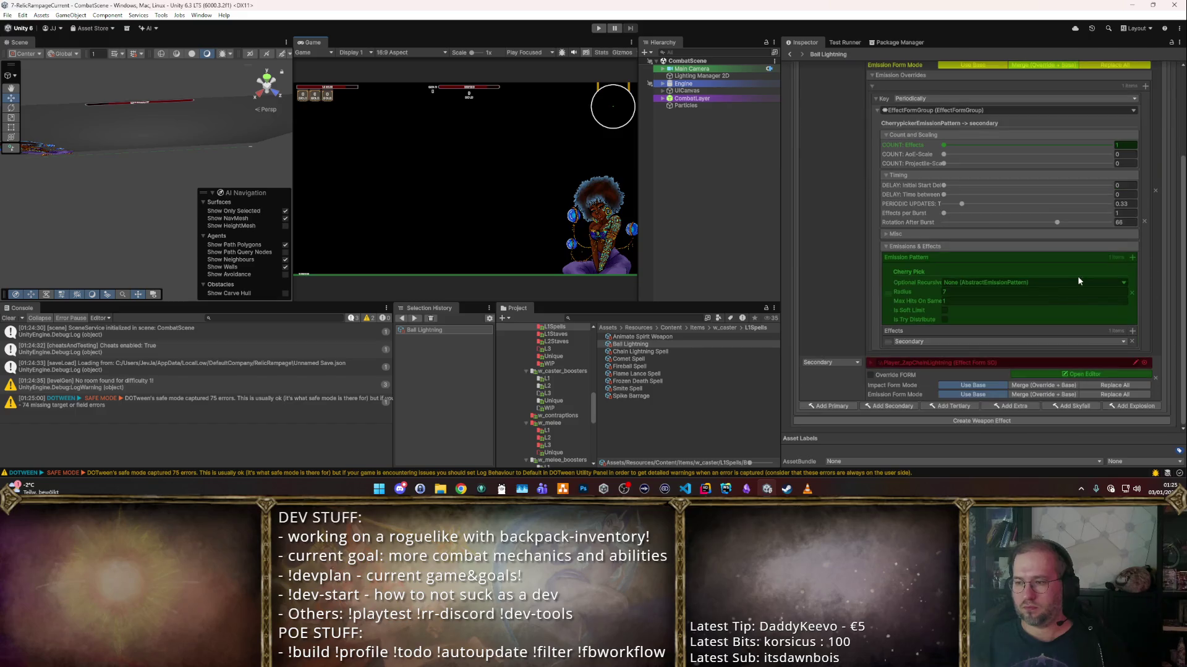
scroll(1103, 332, "up", 3)
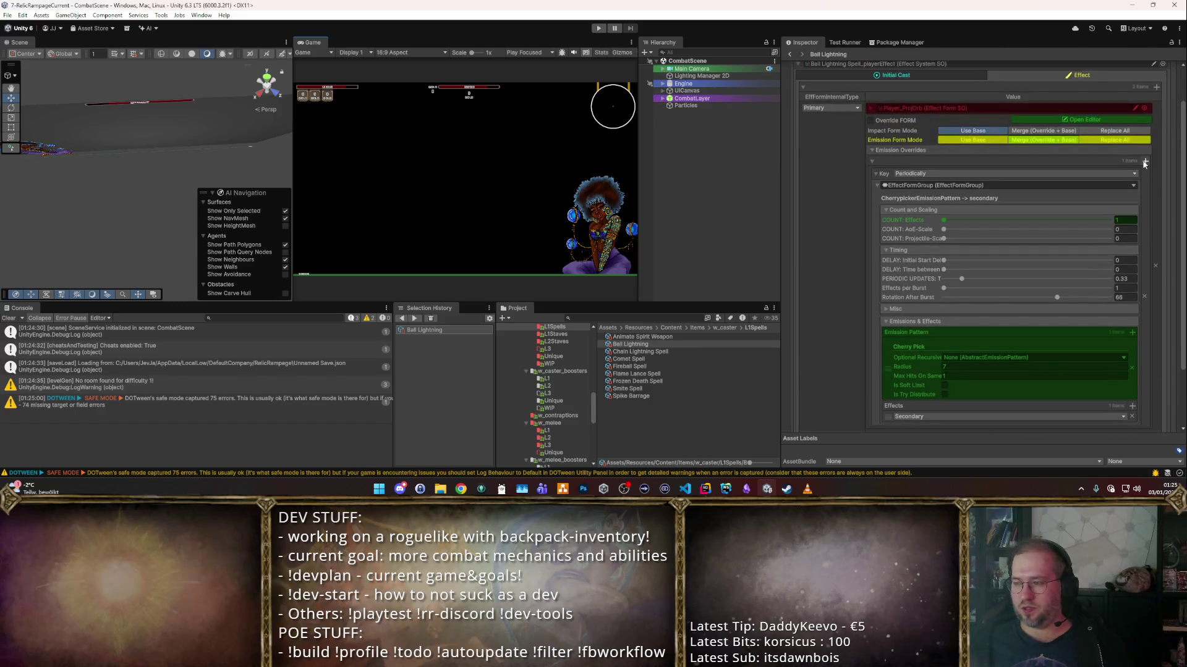
left_click(1145, 161)
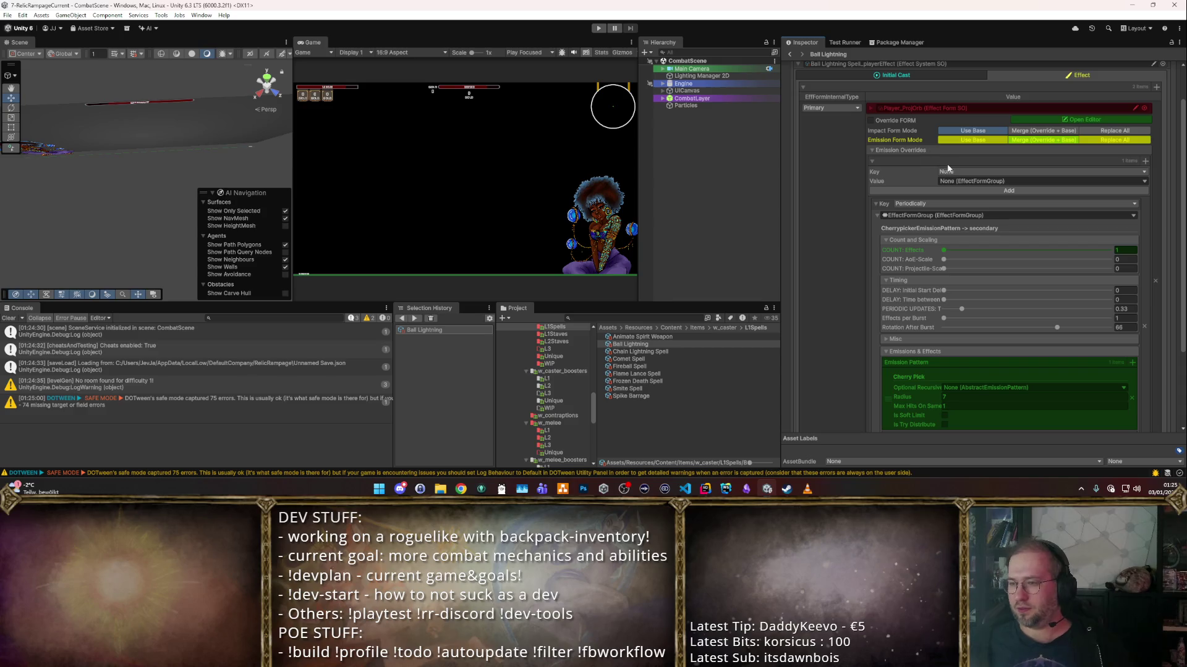
left_click(965, 172)
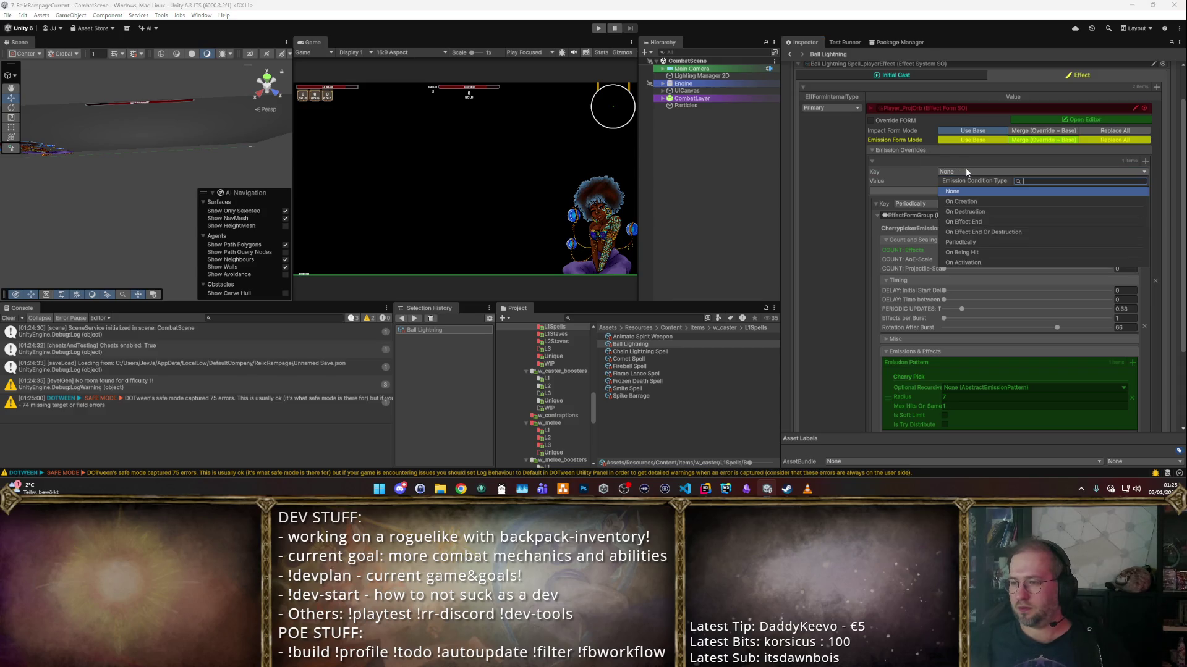
left_click(962, 211)
left_click(1110, 180)
left_click(1052, 212)
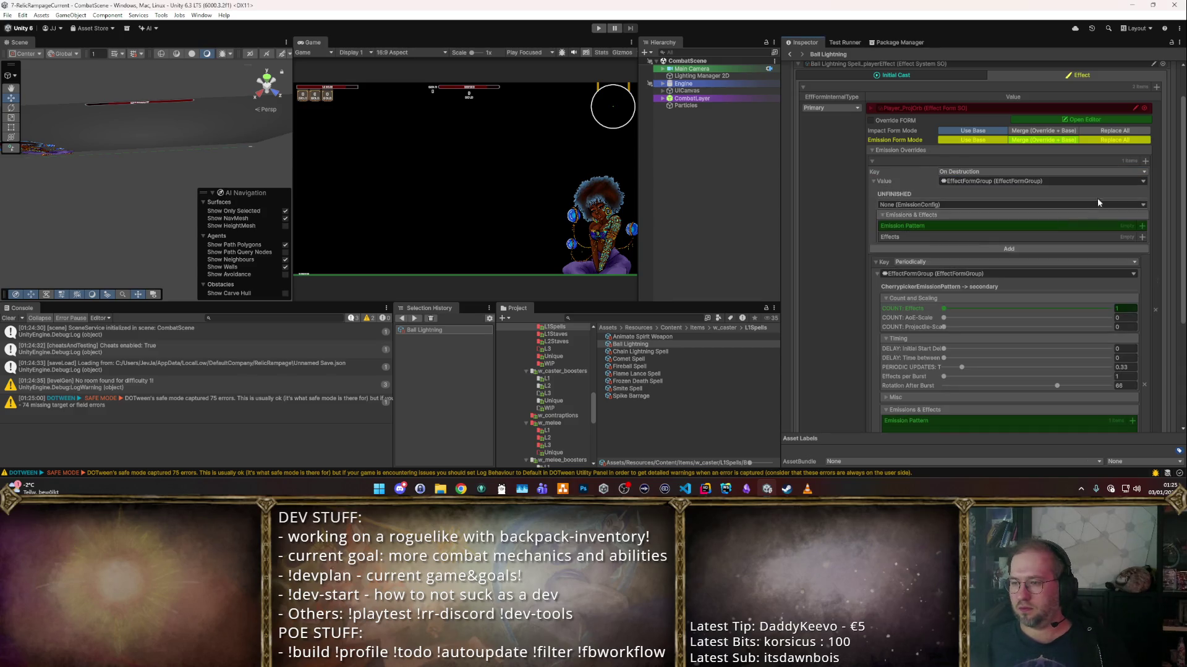
left_click(1143, 205)
left_click(920, 235)
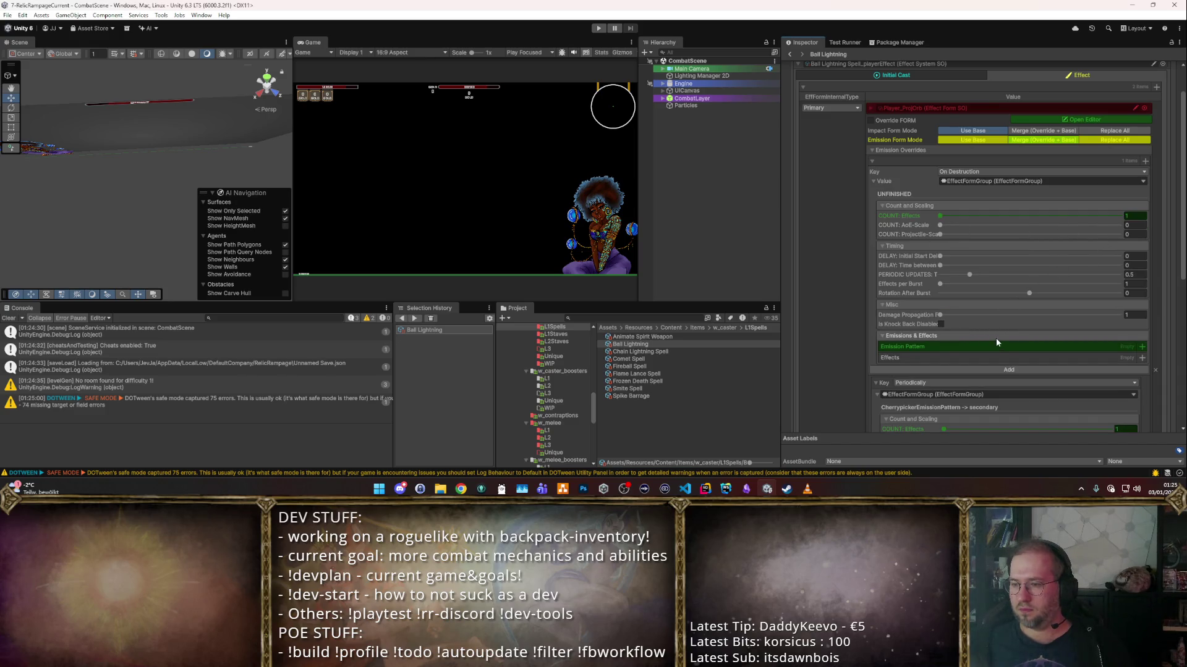
- Give the On Destruction emission a RandomizerEmissionPattern with radius 0.25
left_click(1142, 346)
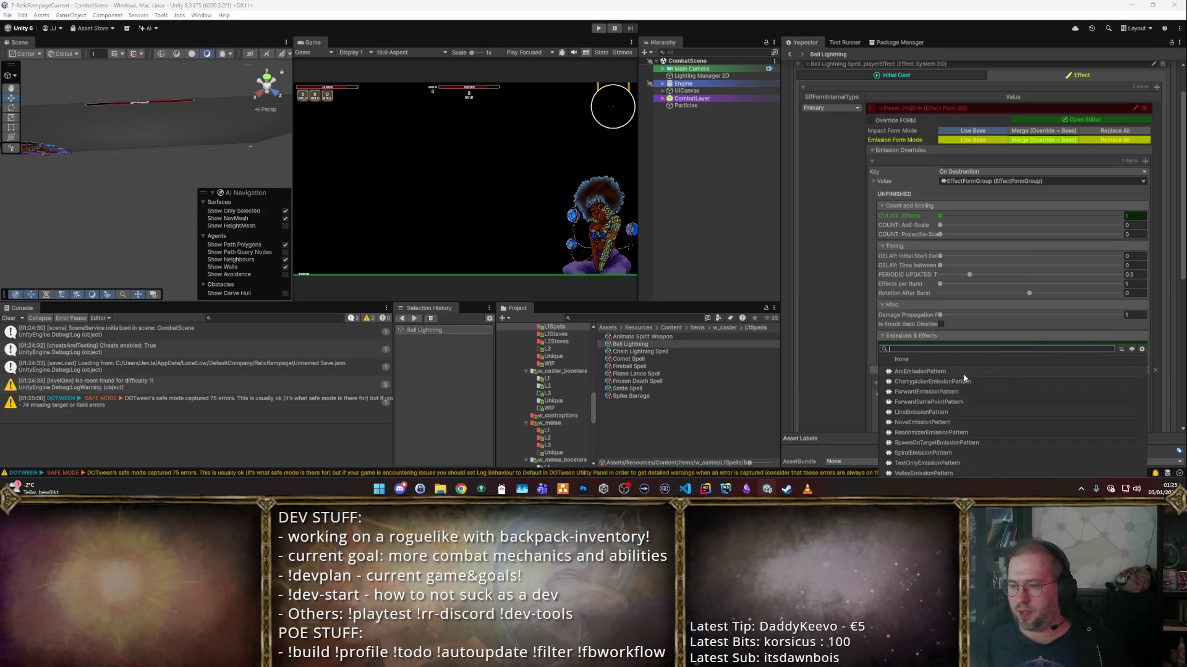
left_click(884, 230)
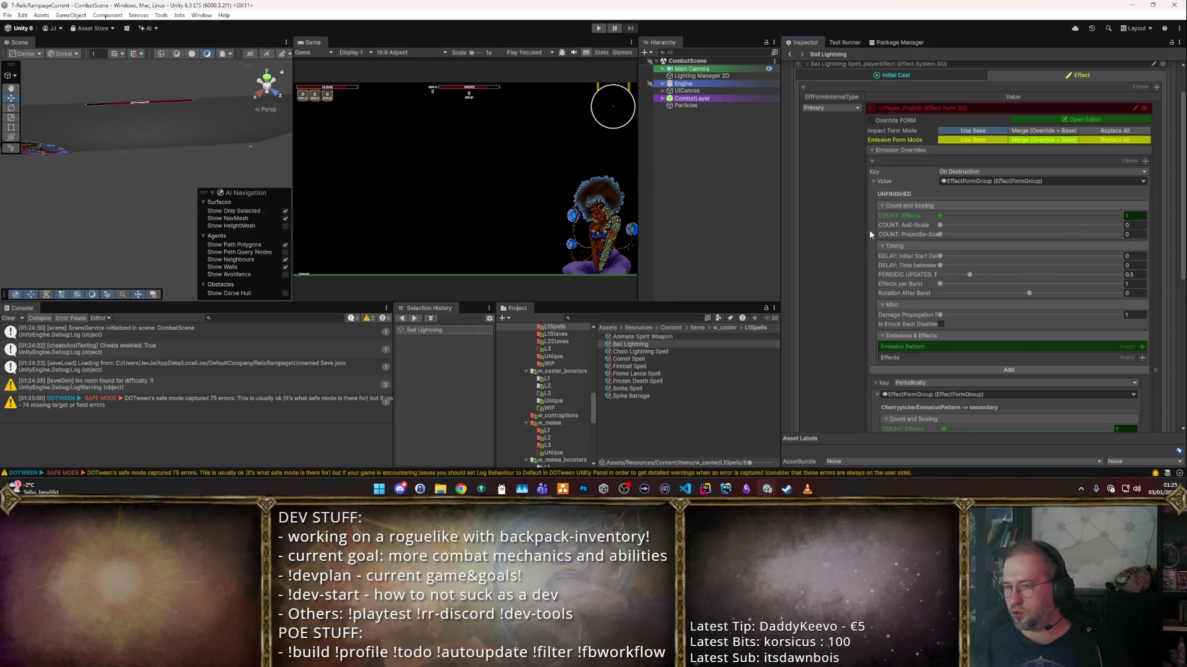
left_click(1142, 347)
left_click(1153, 339)
left_click(1142, 347)
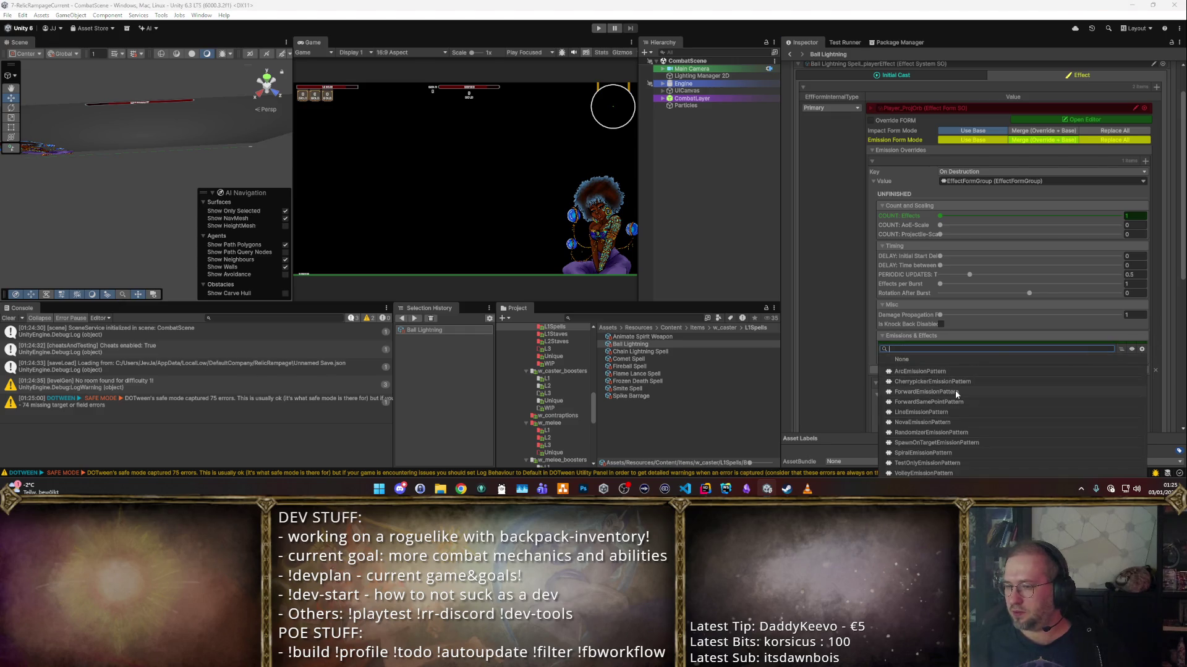
left_click(913, 433)
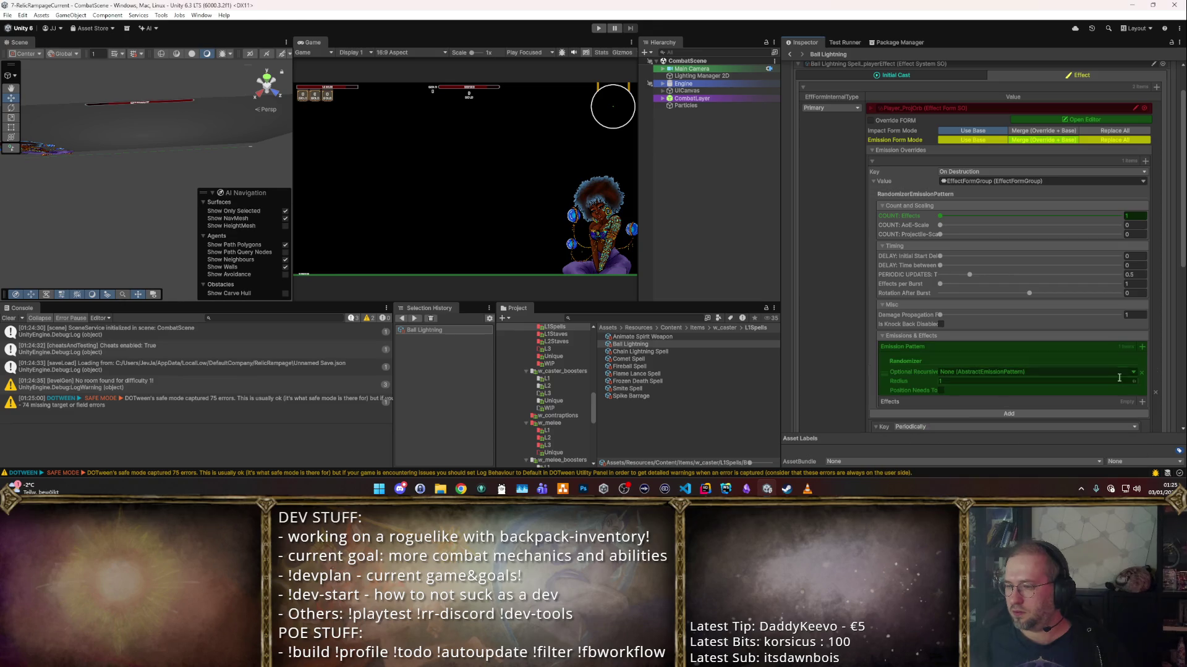
type("0.25")
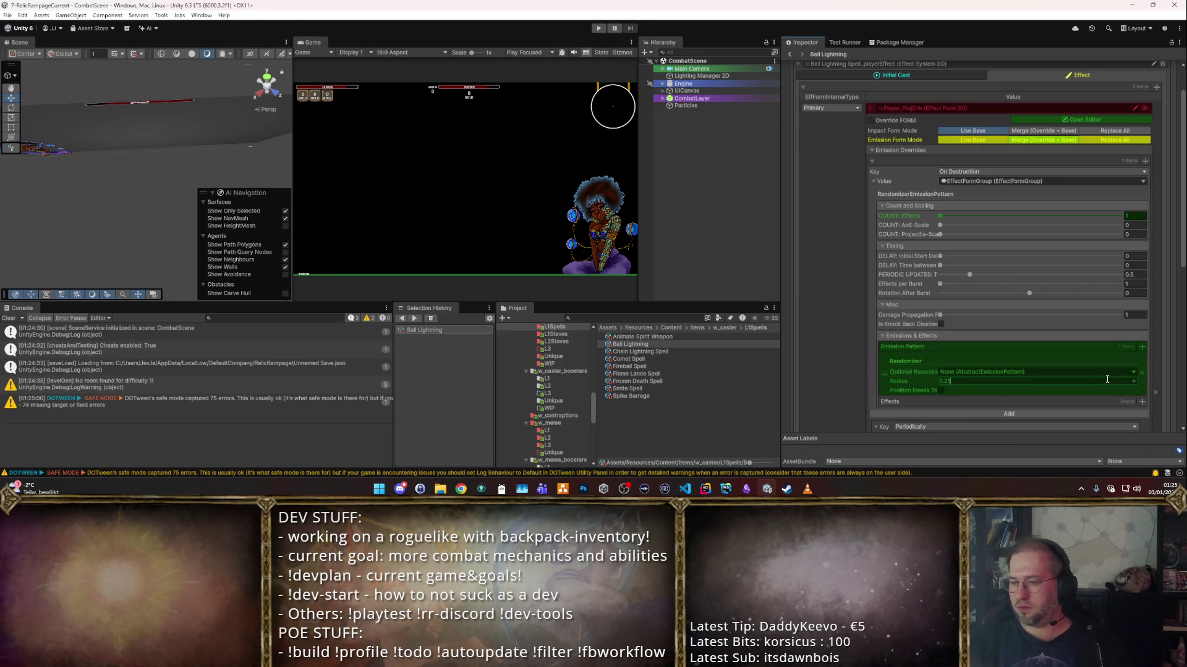
- Add a Projectile Explosion Effect entry to the On Destruction emission
scroll(1077, 328, "down", 3)
left_click(1141, 302)
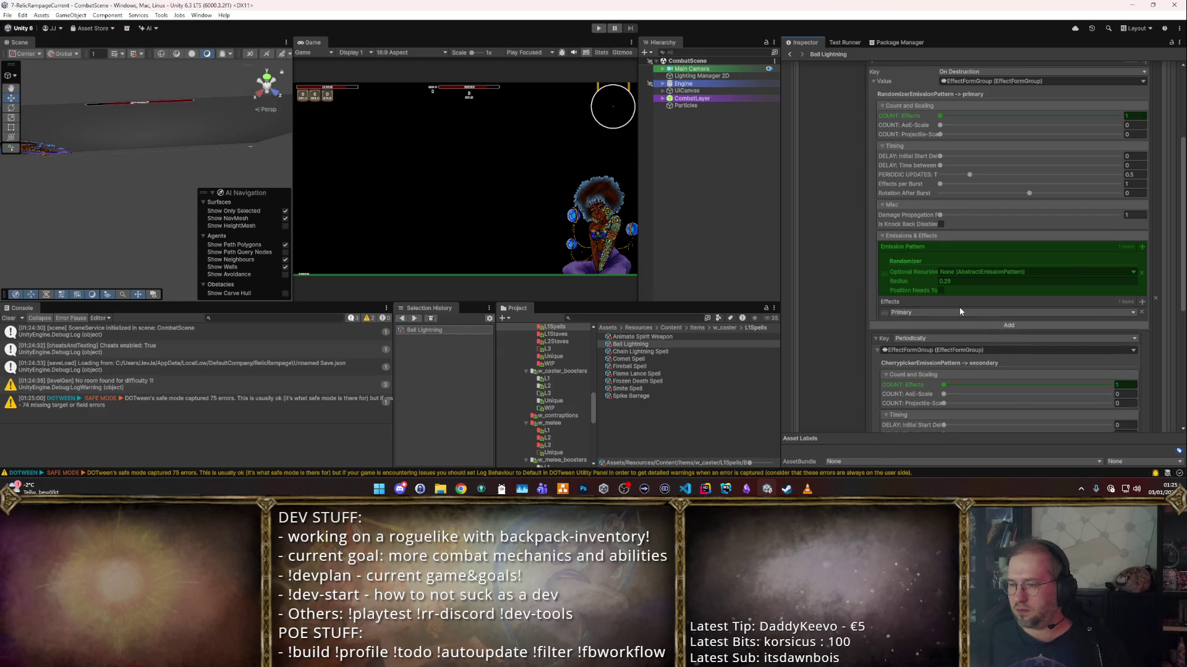
left_click(903, 313)
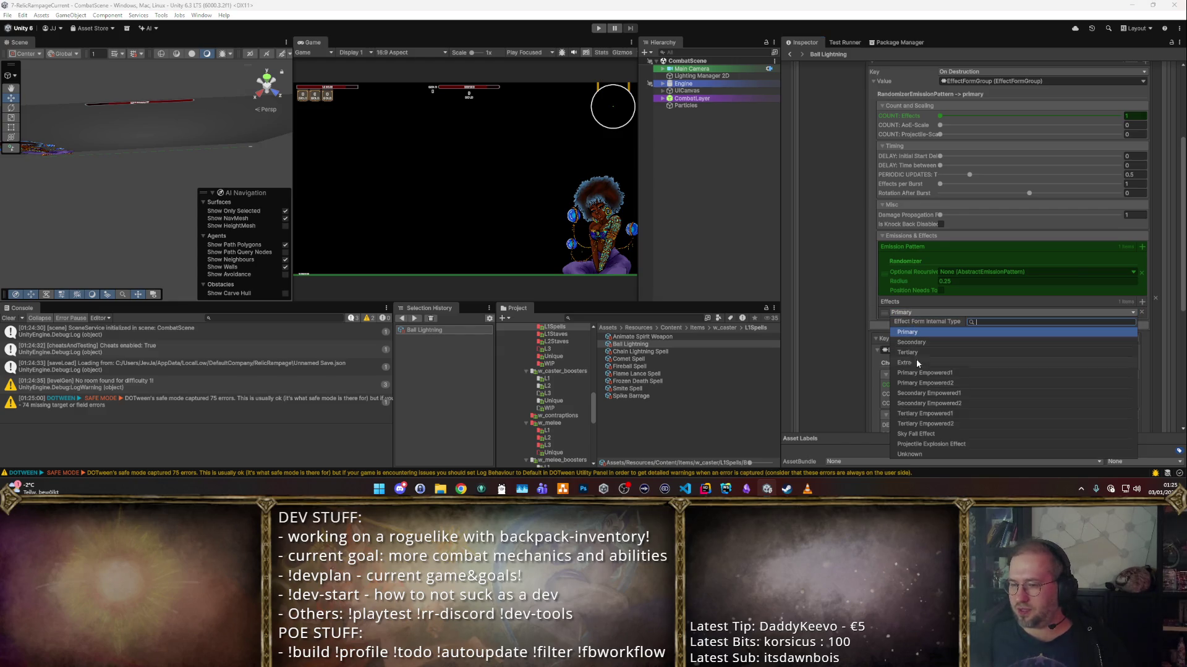
left_click(925, 442)
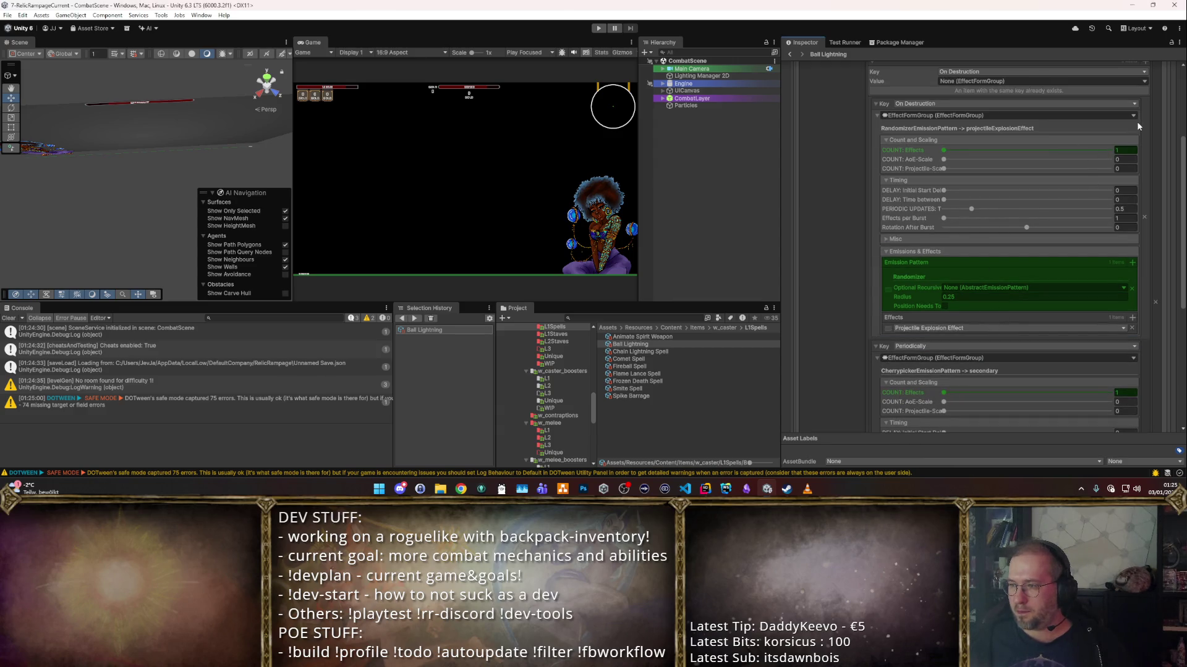
scroll(867, 175, "up", 2)
left_click(876, 165)
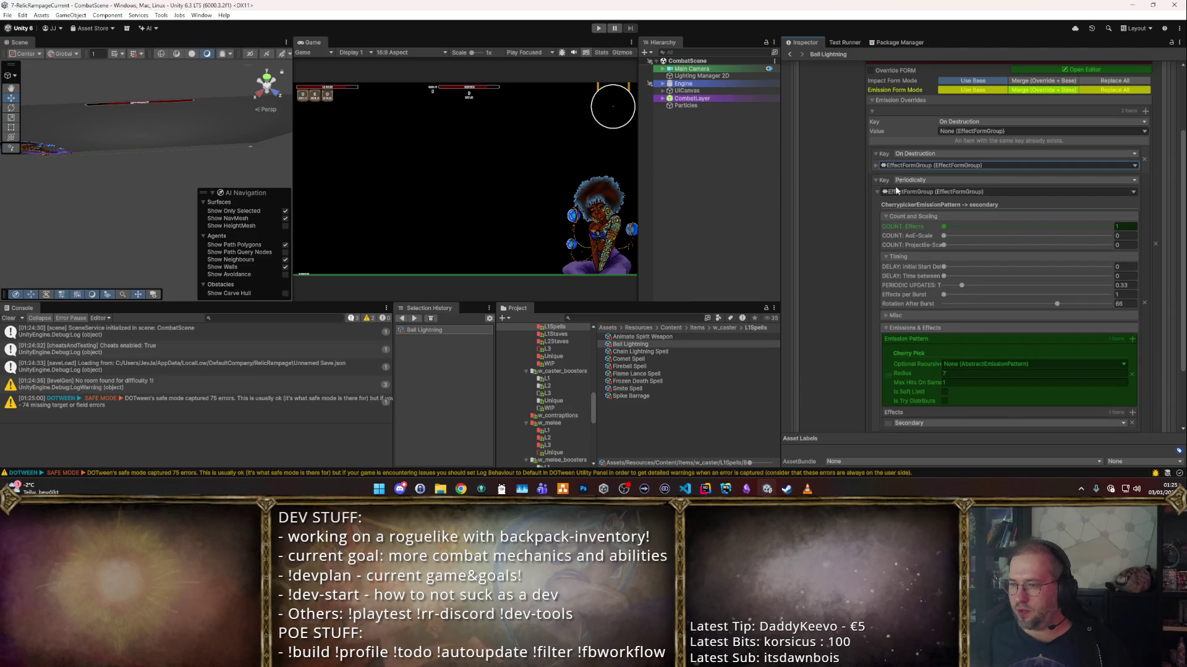
scroll(936, 338, "down", 3)
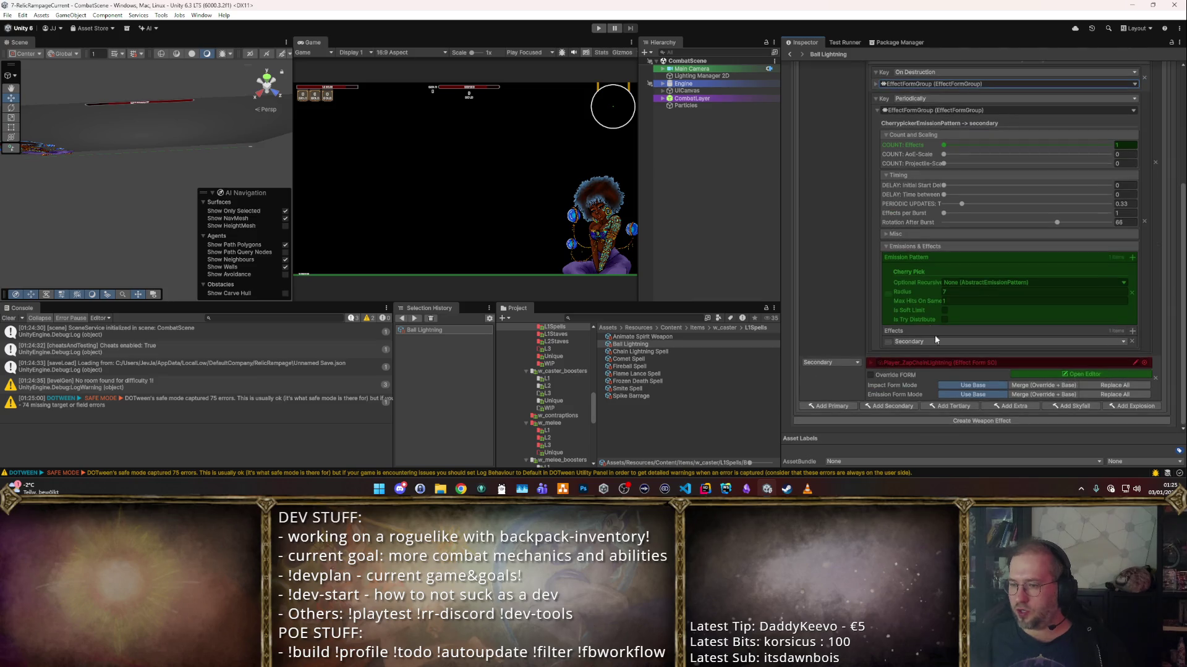
- Set Player_AoEArcaneExplosion as the projectile explosion, then run the game in a maximized Game view
left_click(1126, 404)
left_click(1144, 394)
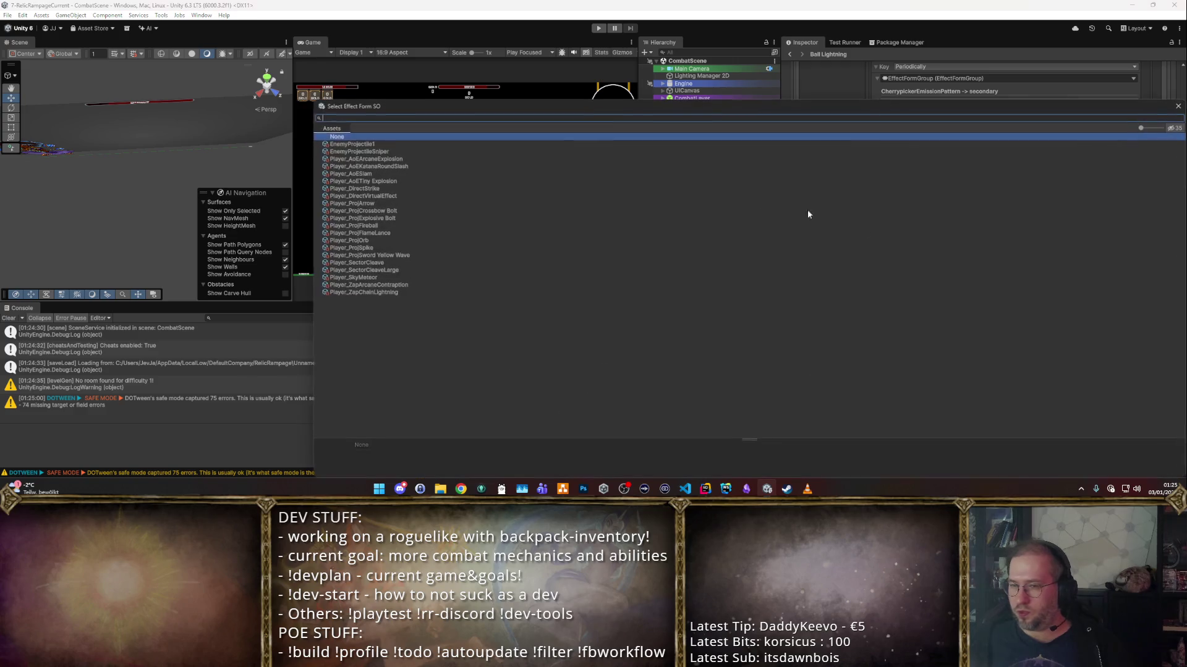
double_click(369, 159)
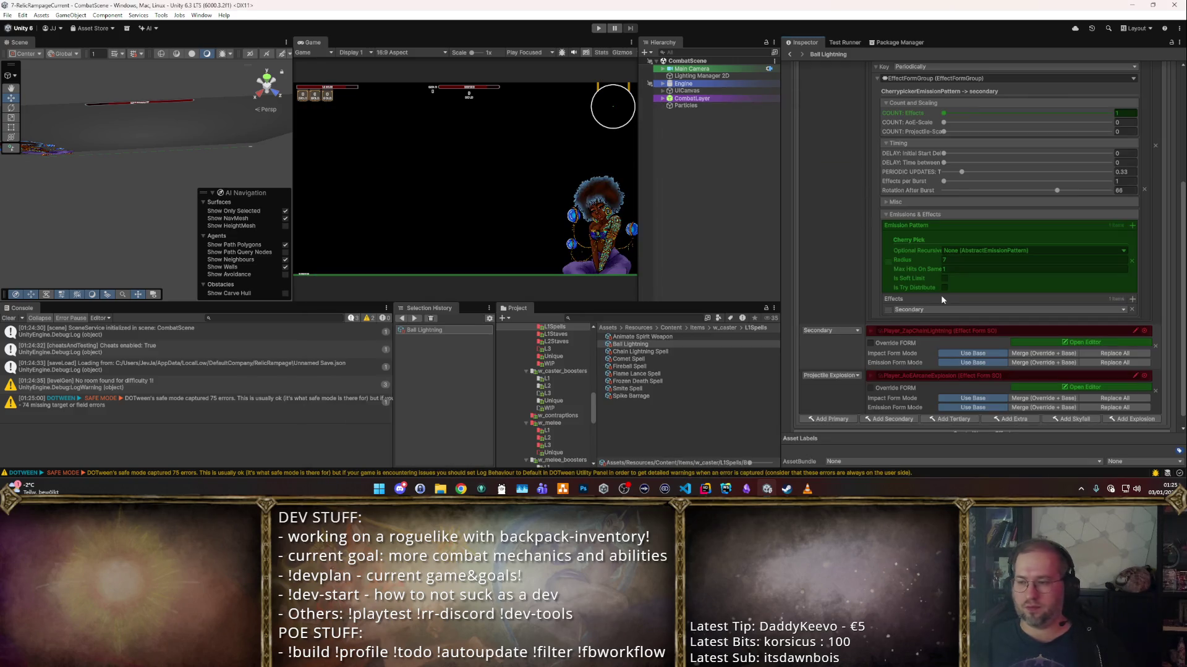
left_click(598, 29)
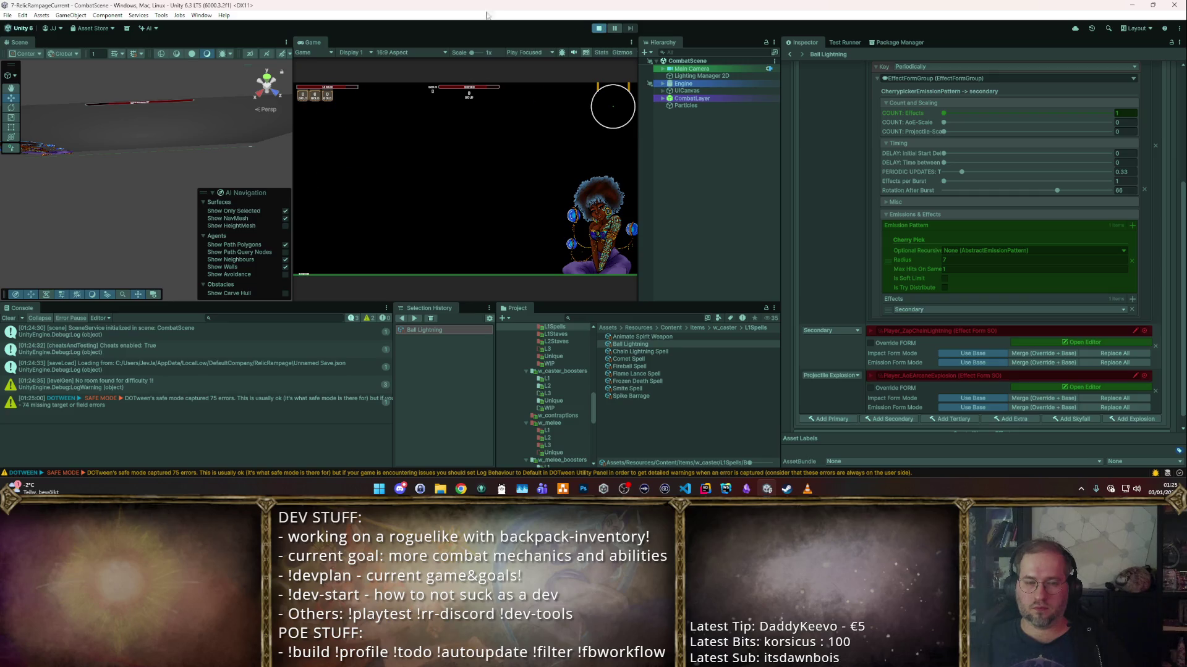
double_click(309, 44)
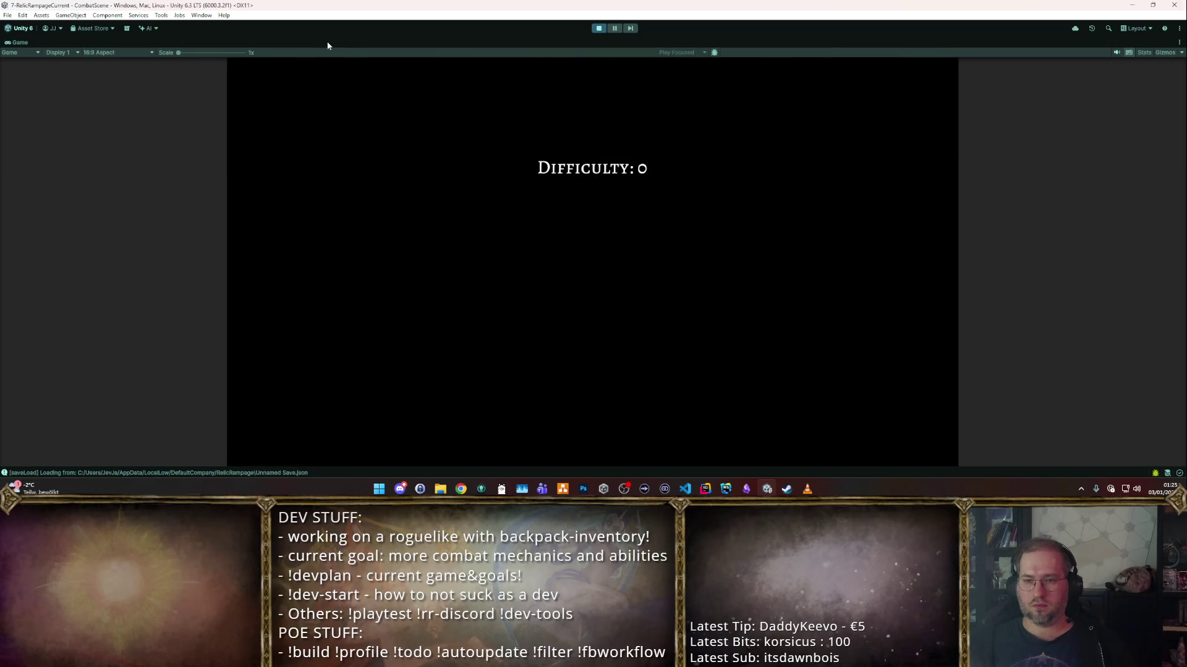
- Cast Ball Lightning at the training dummies four times, then stop the game
left_click(526, 175)
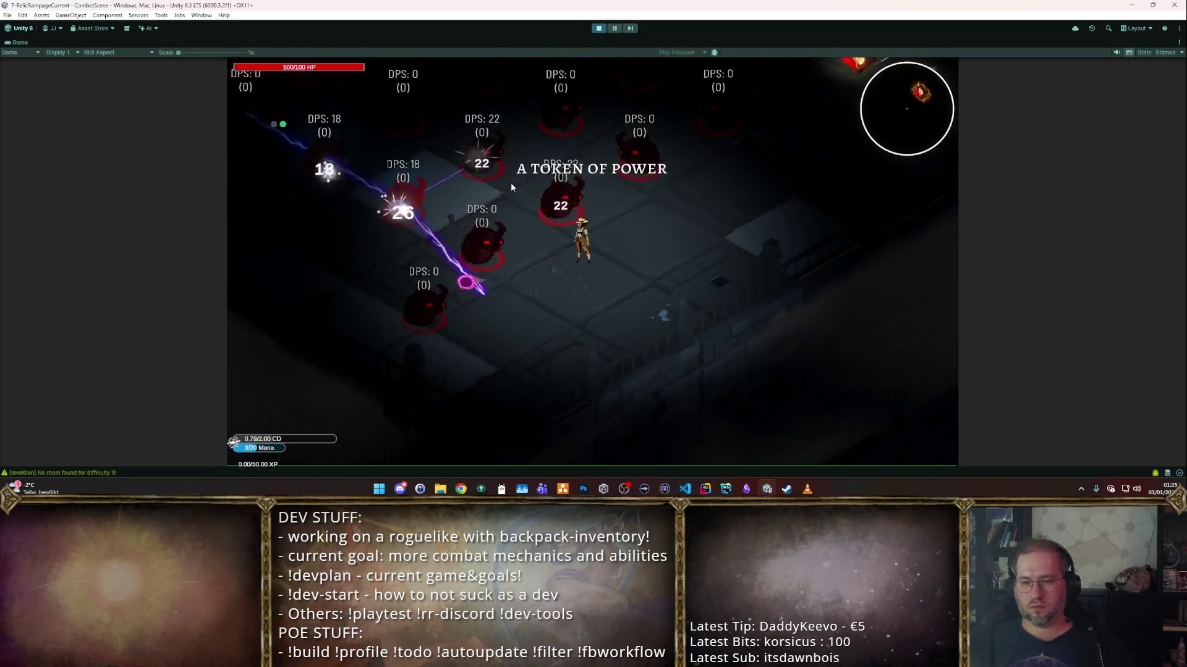
left_click(684, 199)
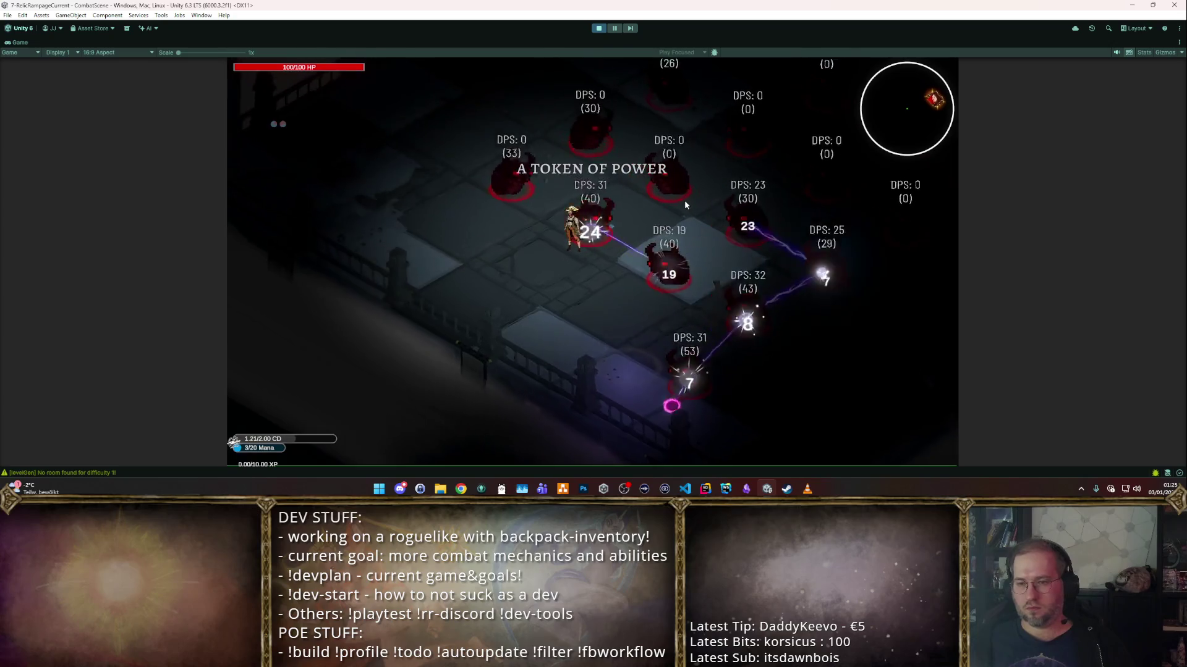
left_click(731, 222)
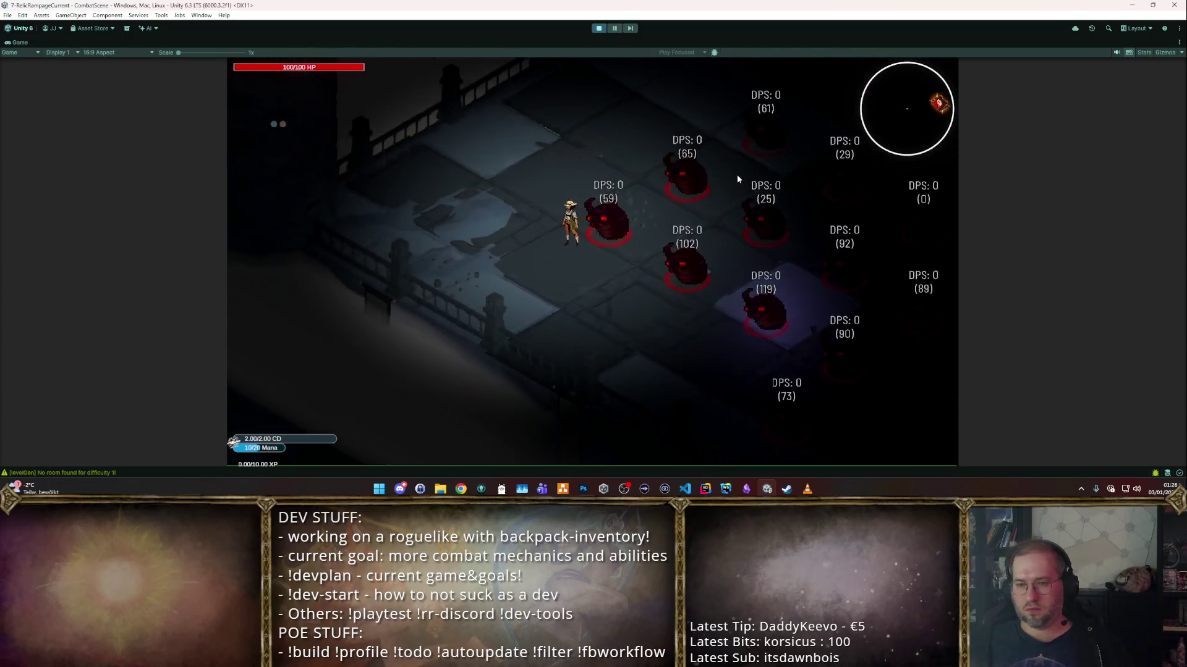
left_click(764, 211)
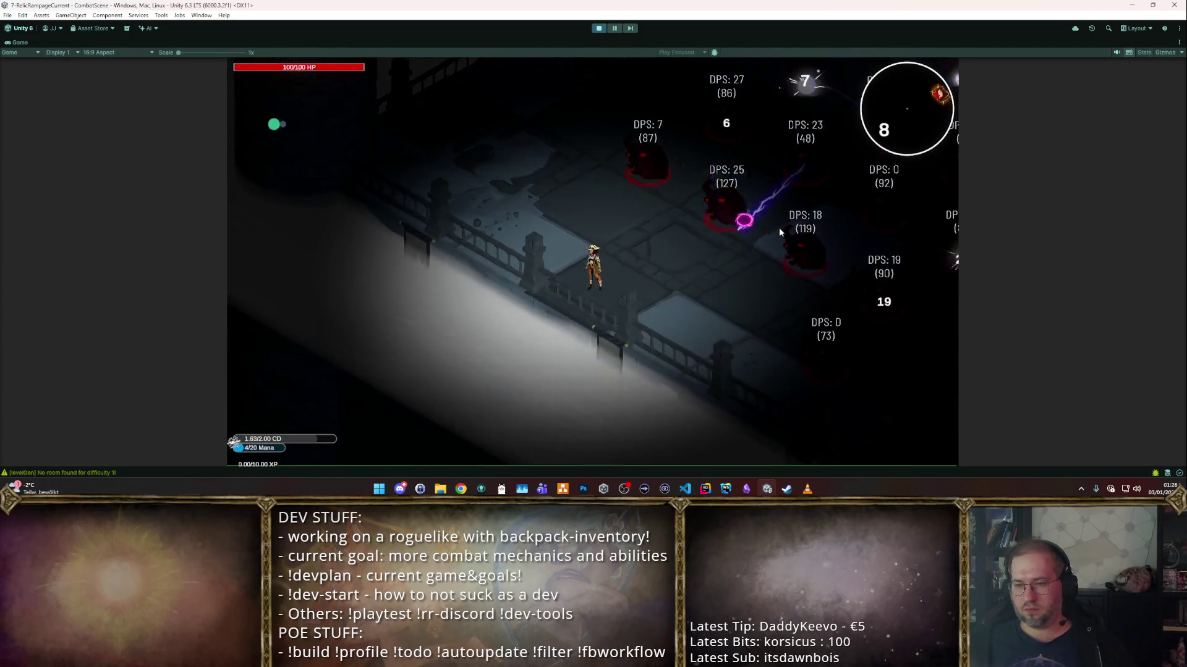
left_click(597, 28)
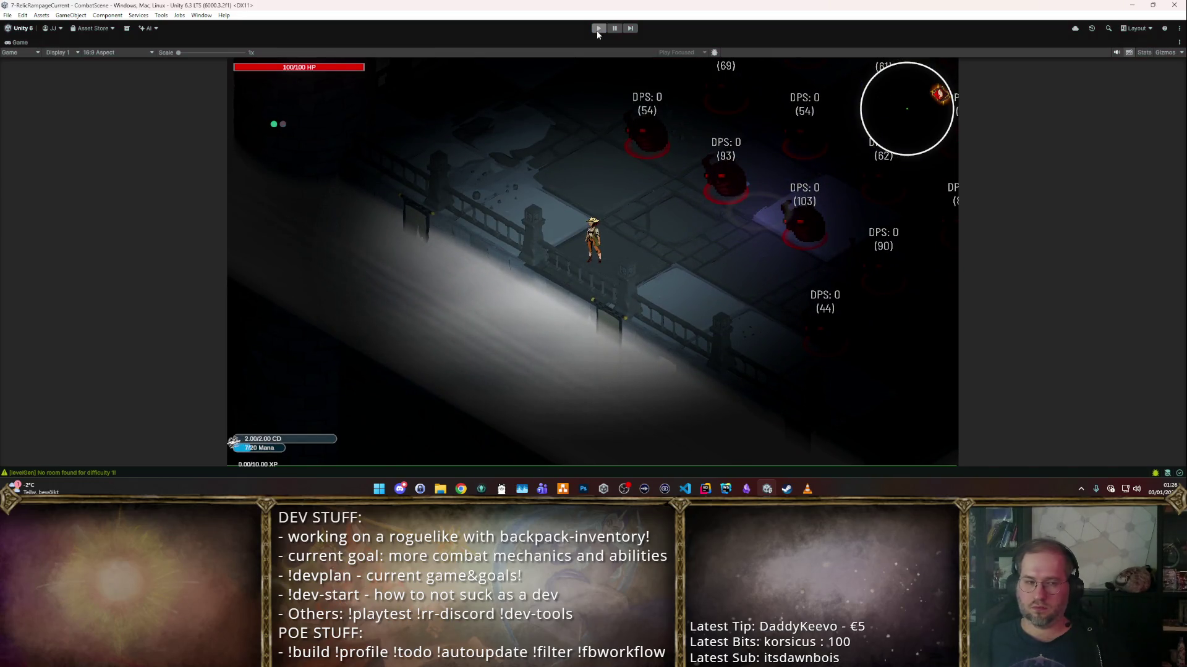
scroll(1025, 354, "down", 2)
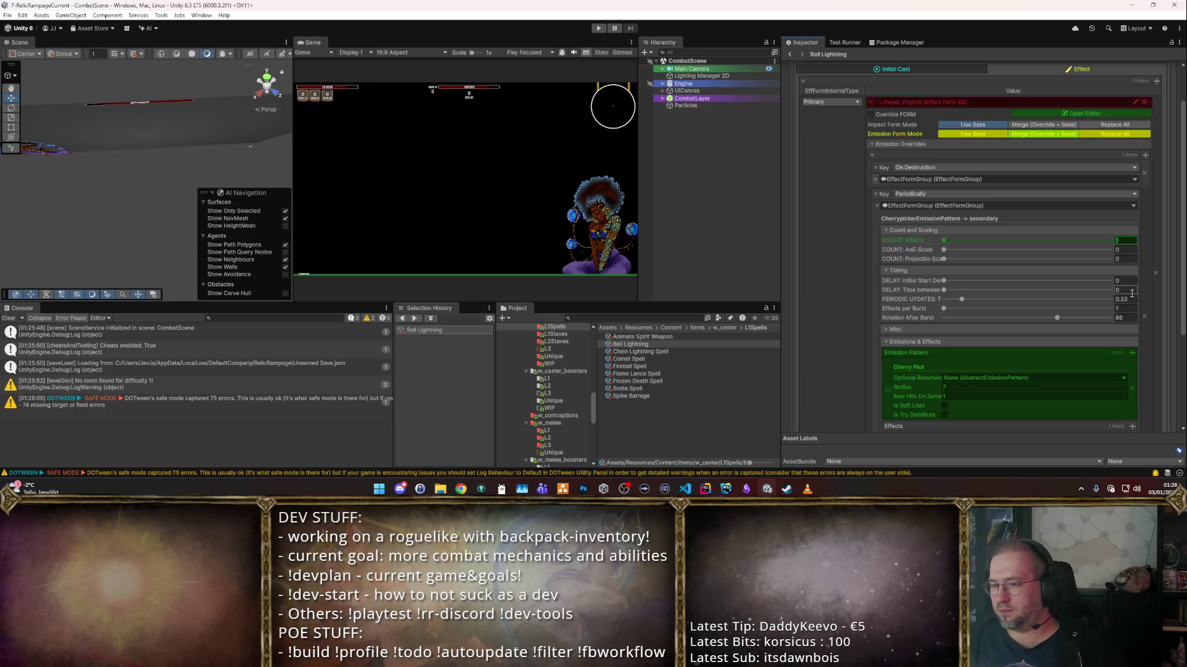
- Set the Periodically burst to 5 effects with delay 0, then collapse that group
type("5")
left_click(1128, 289)
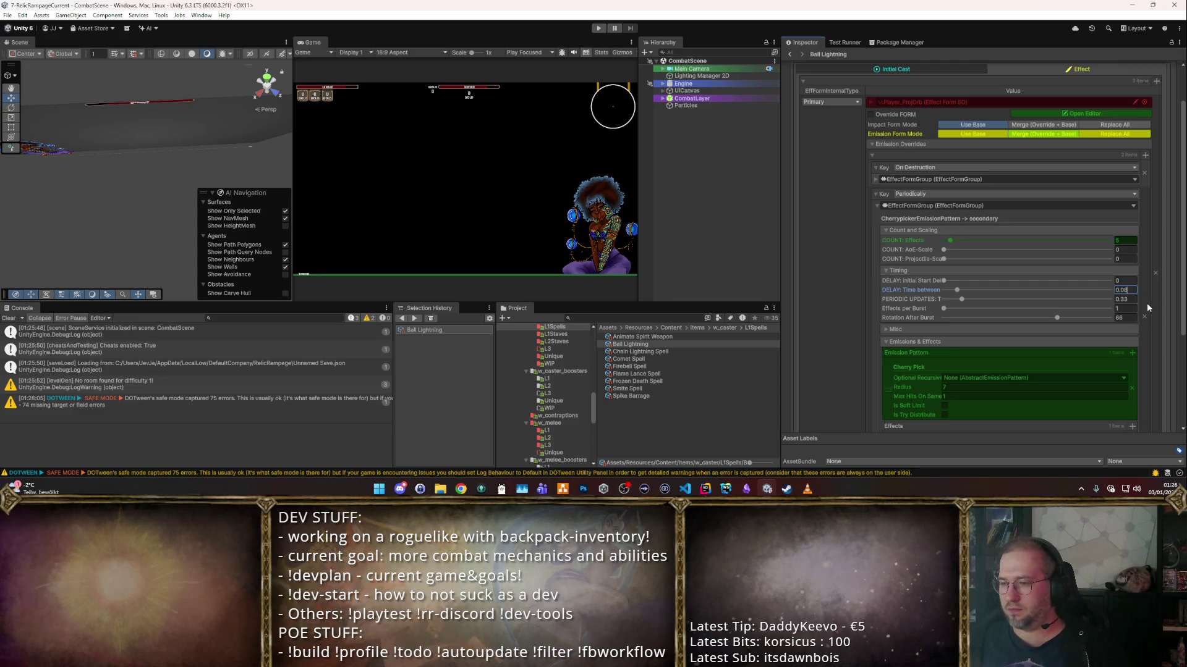
scroll(1107, 332, "down", 4)
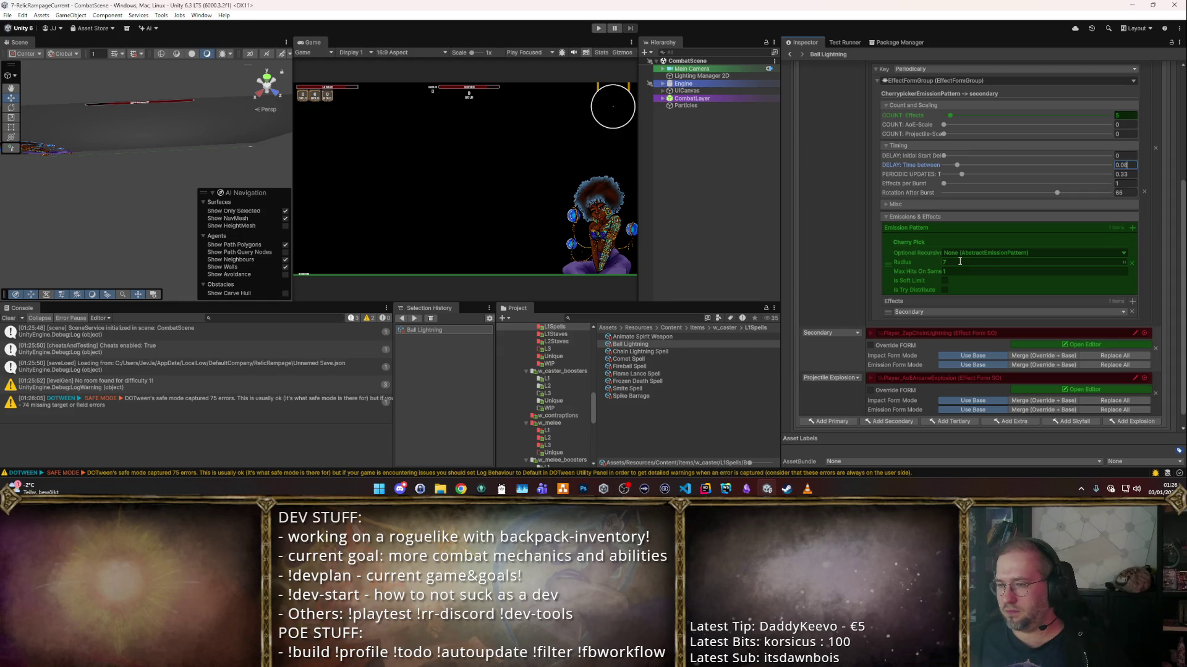
scroll(1036, 295, "up", 3)
key("BackSpace")
key("BackSpace")
key("BackSpace")
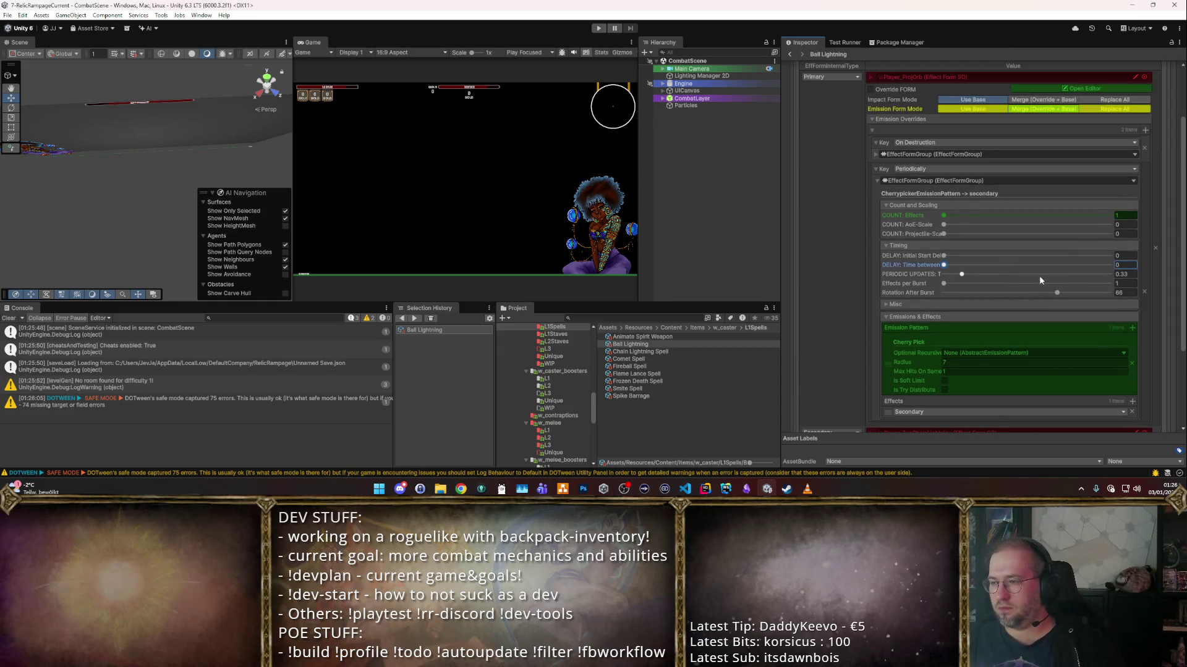
scroll(1048, 277, "up", 3)
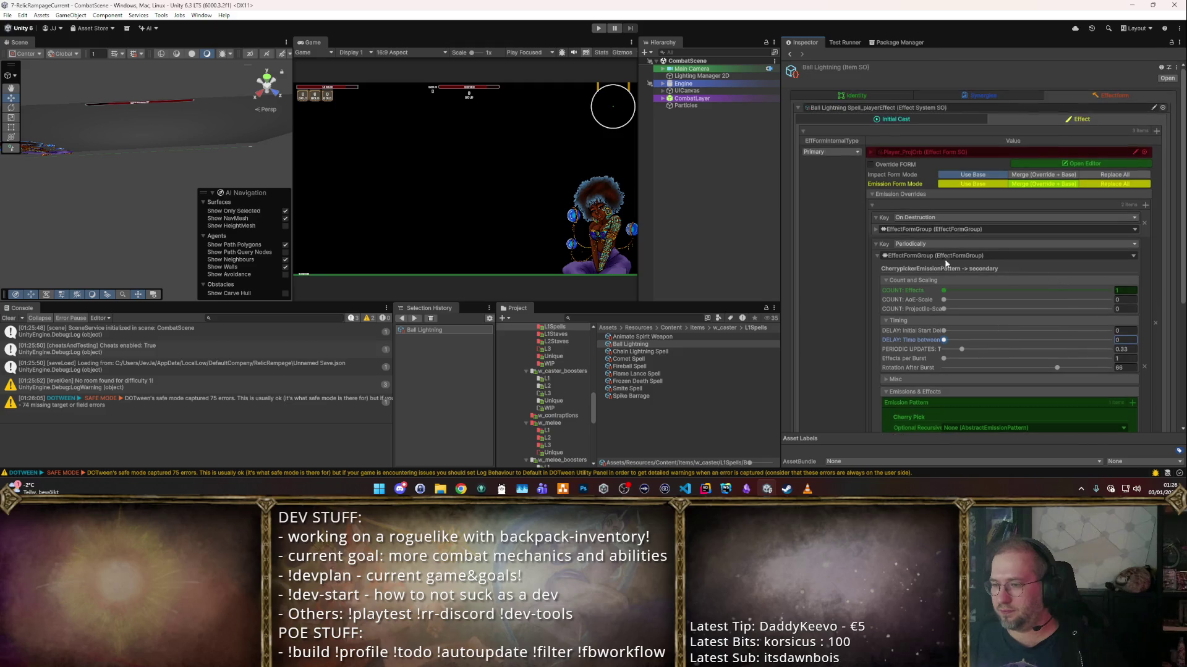
left_click(874, 243)
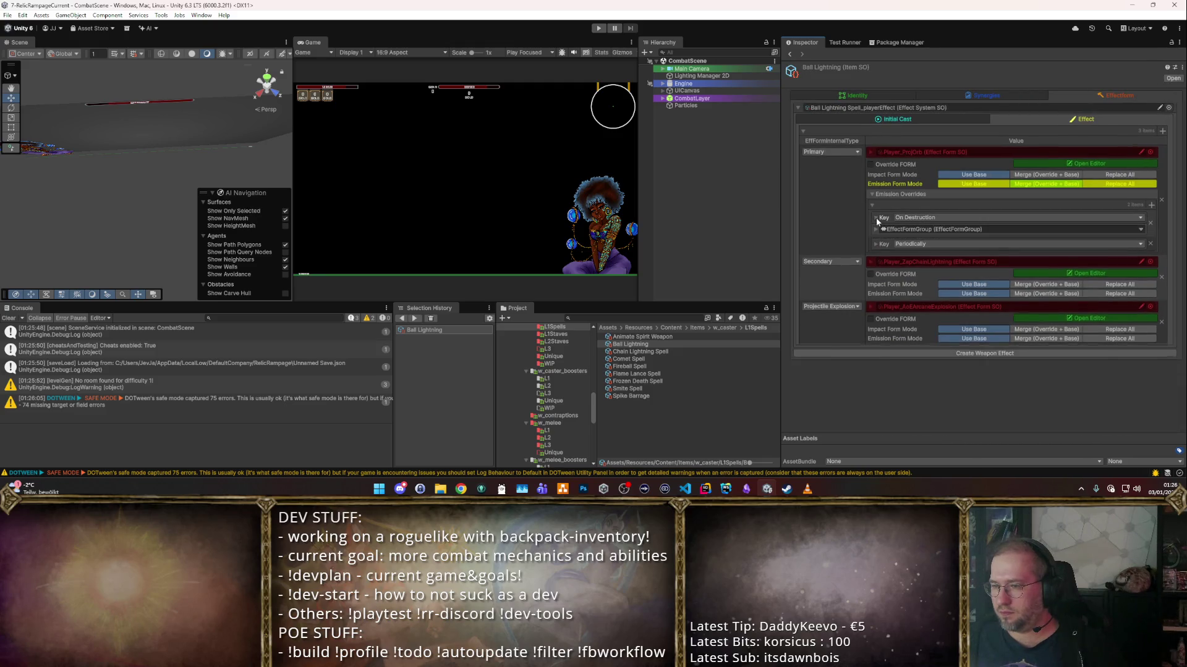
- Set the On Destruction burst to 4 effects and radius 2.5, then start Play
left_click(875, 217)
type("4")
left_click(1124, 313)
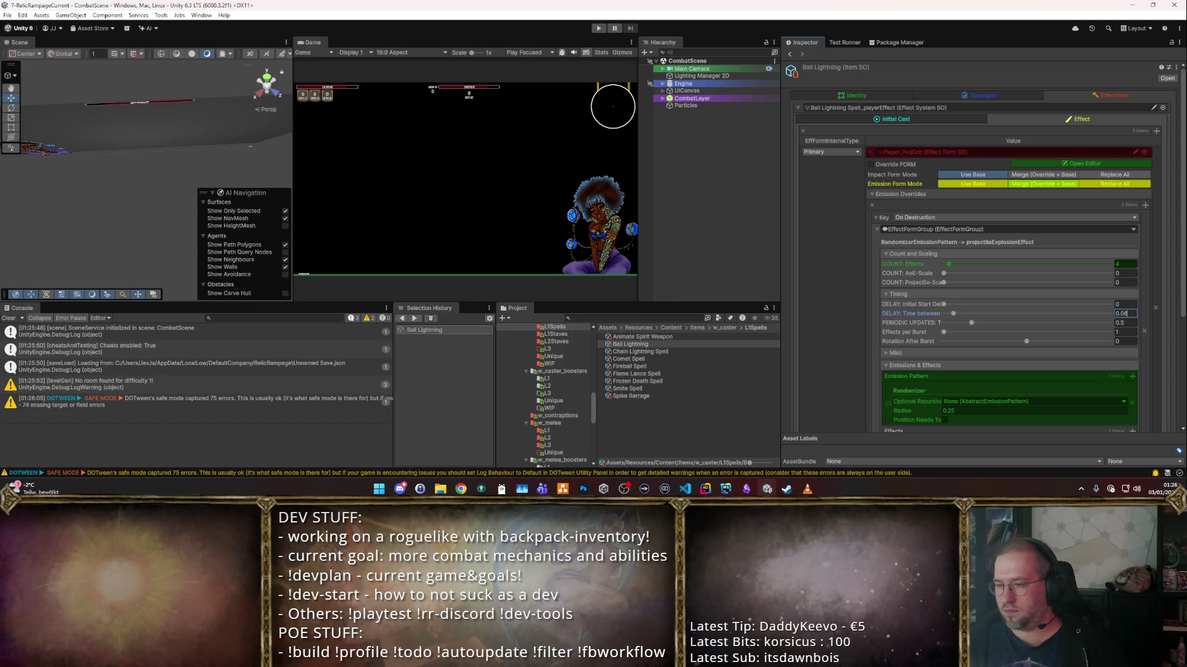
scroll(882, 290, "down", 3)
left_click(988, 339)
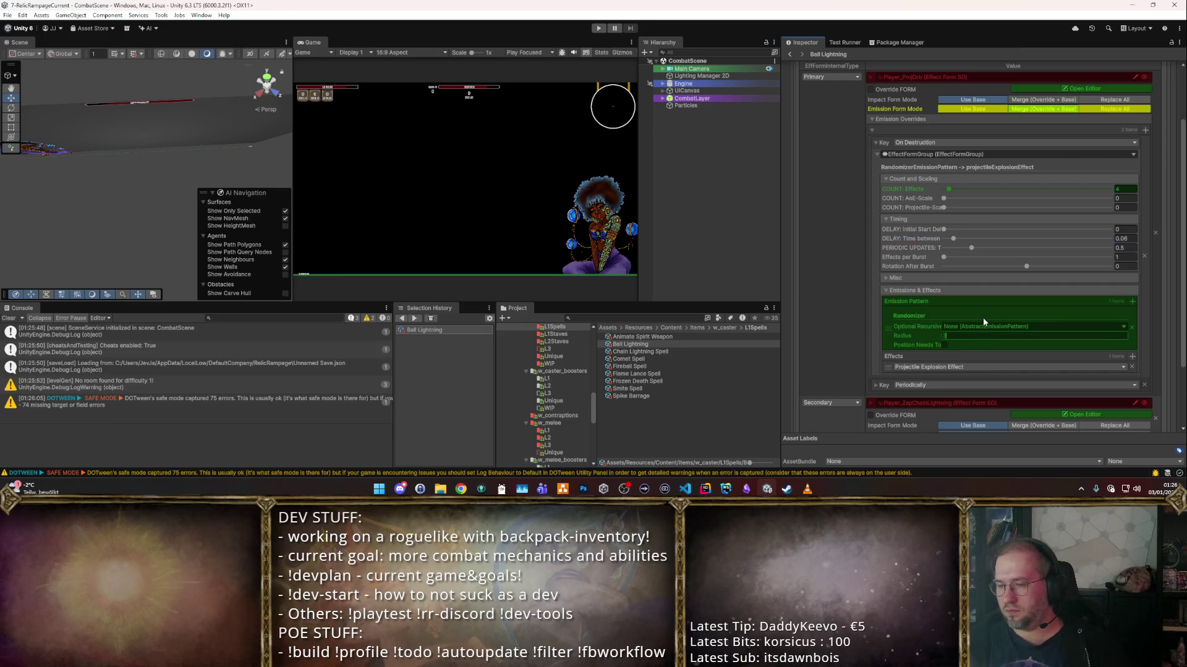
type("3")
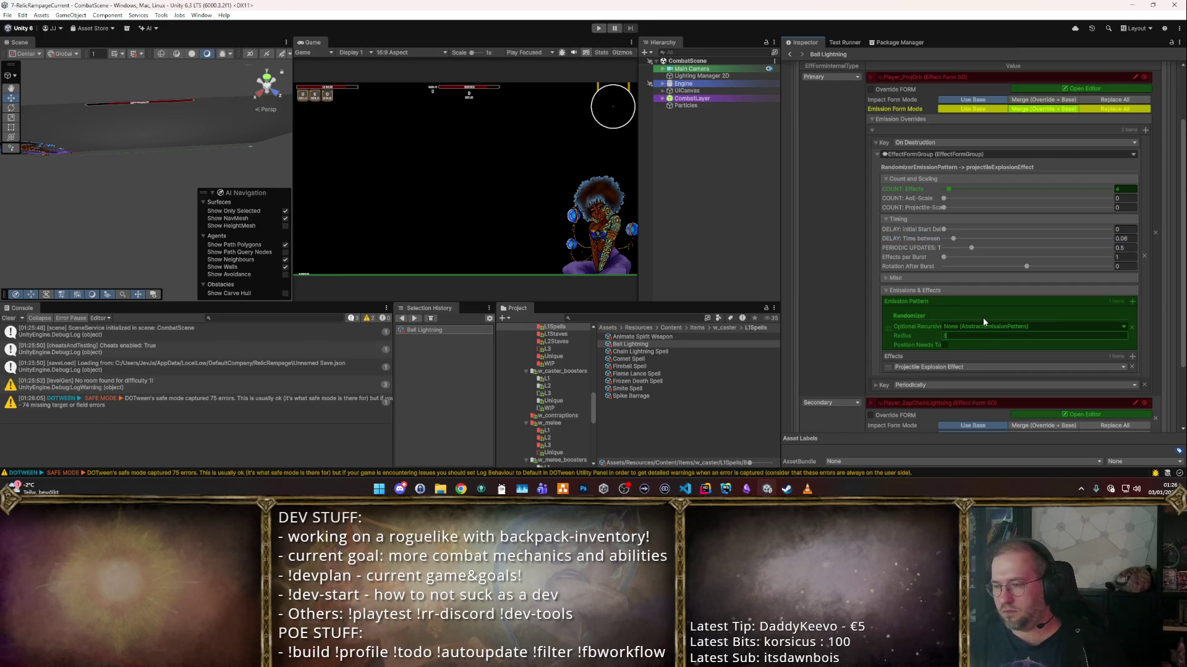
key("BackSpace")
type("2.5")
left_click(599, 29)
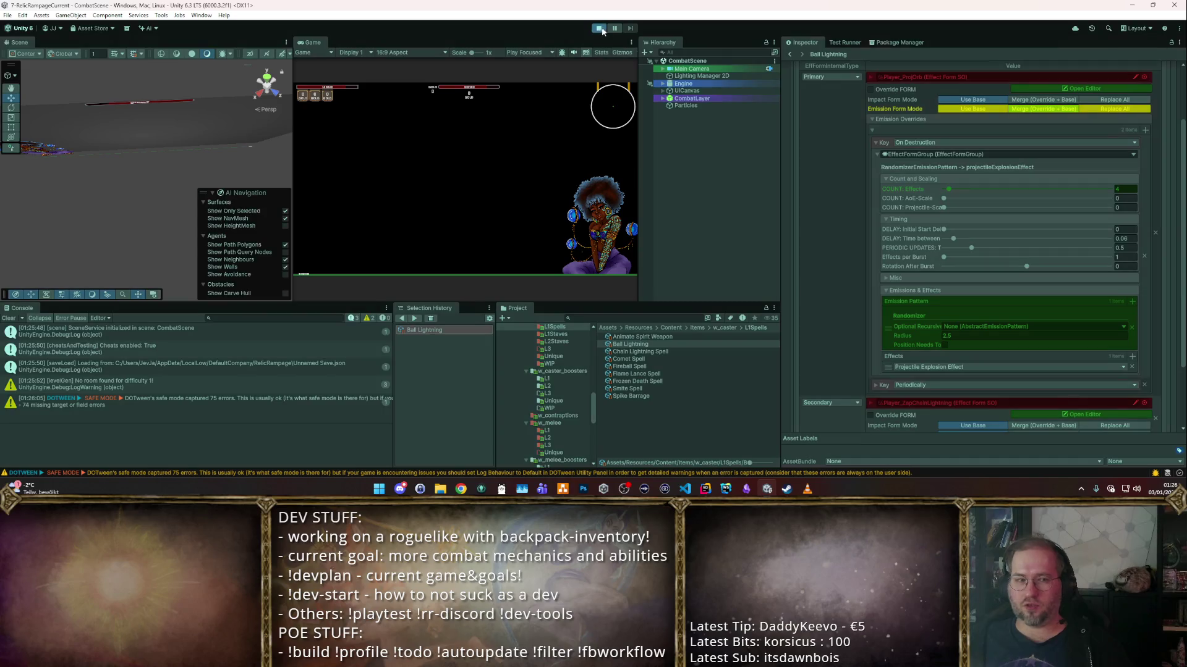
- In a maximized Game view, move and cast into the dummies until DPS reaches 38, then stop
double_click(328, 41)
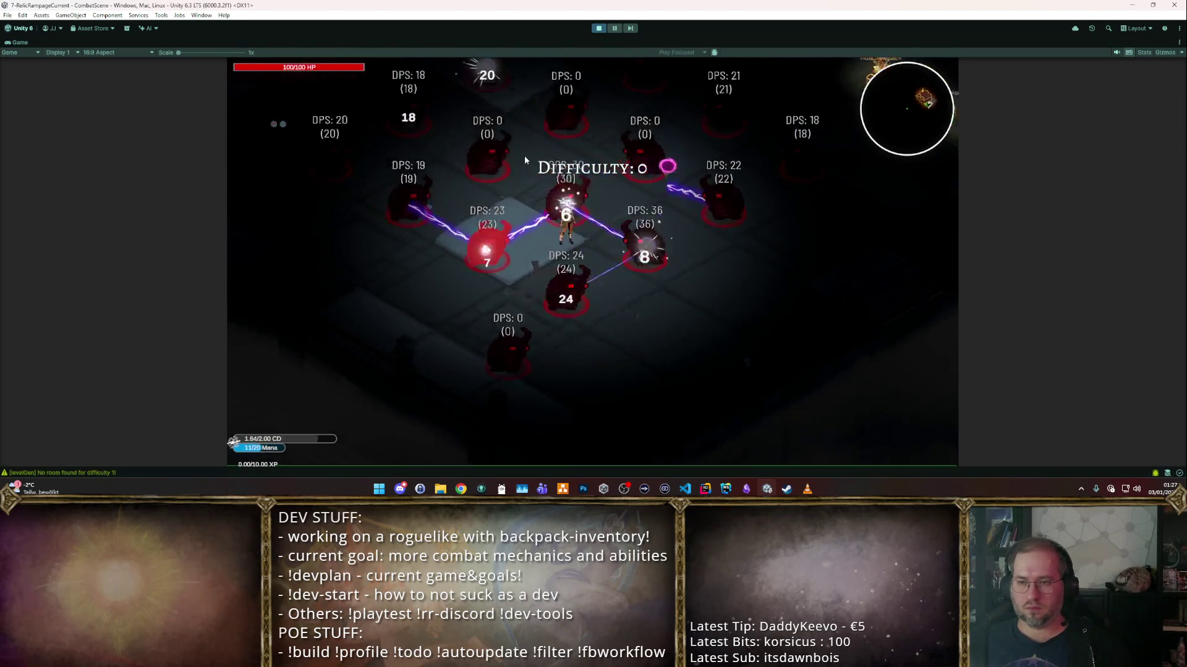
key("a")
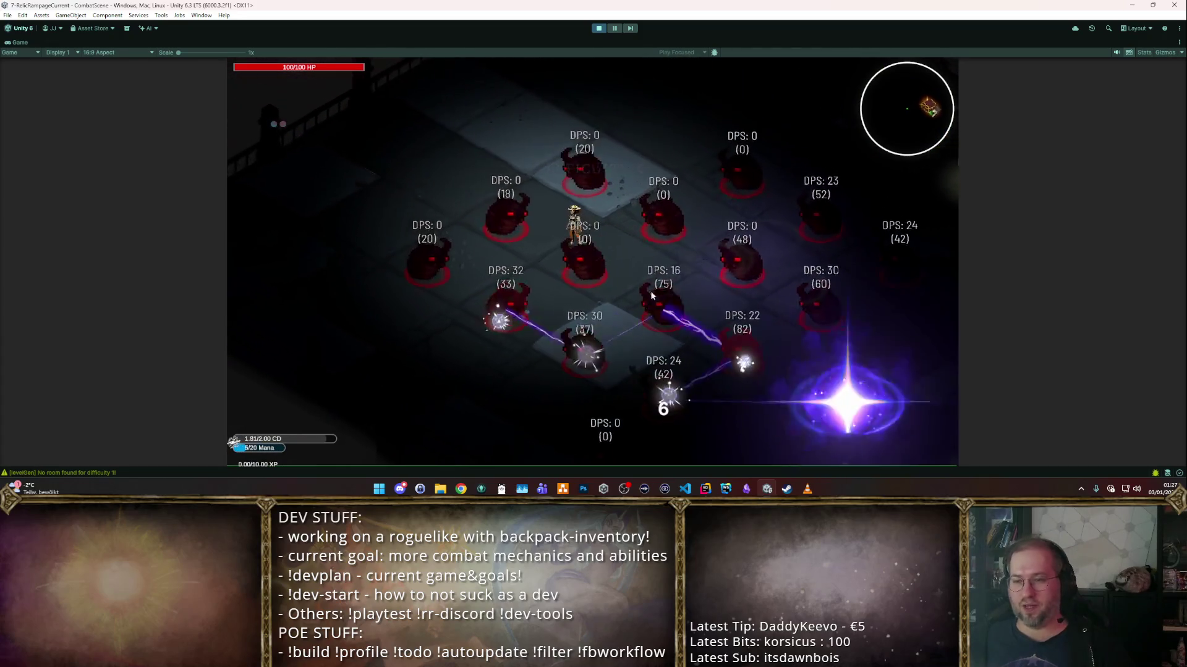
key("d")
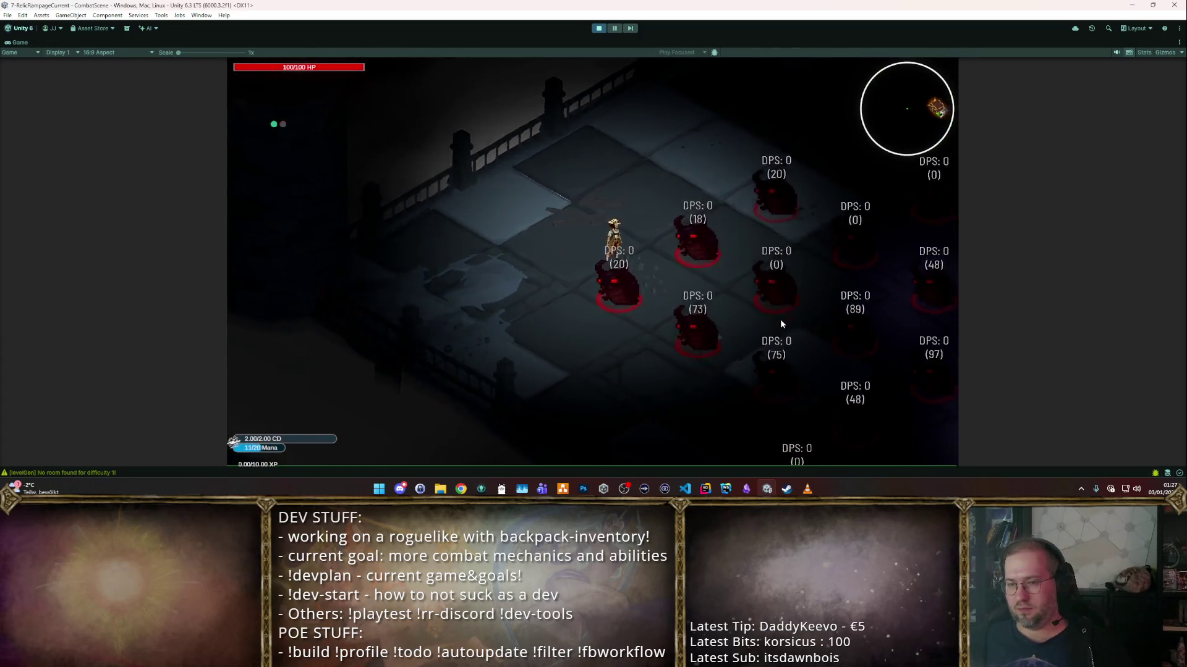
key("s")
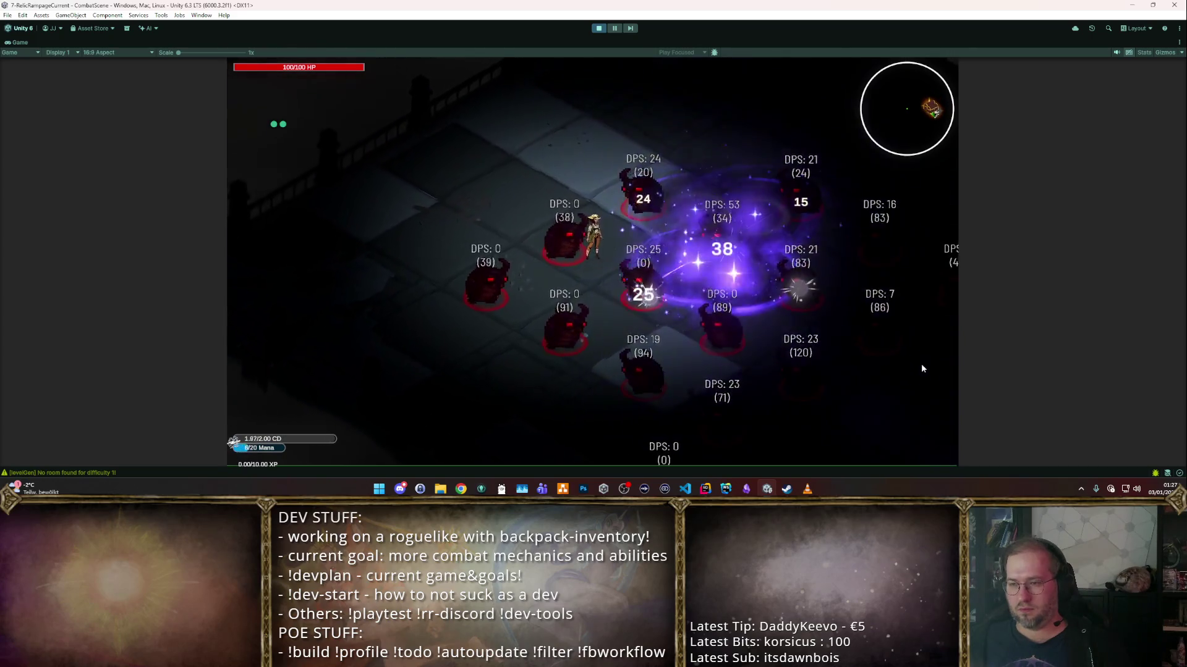
key("s")
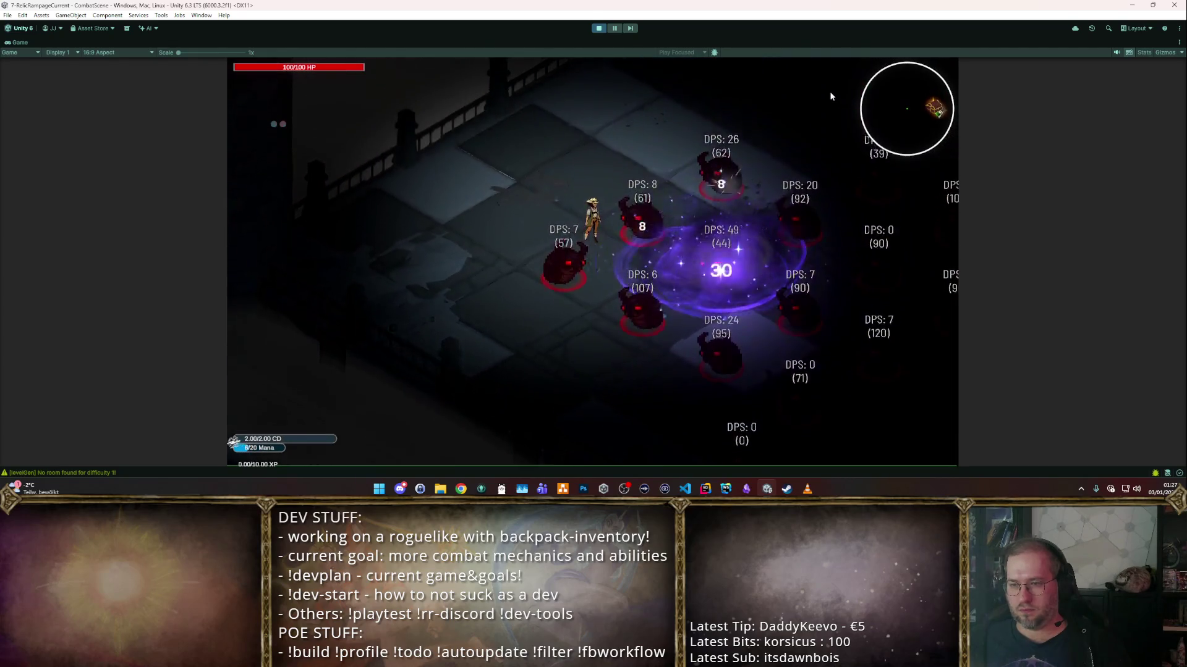
key("w")
key("s")
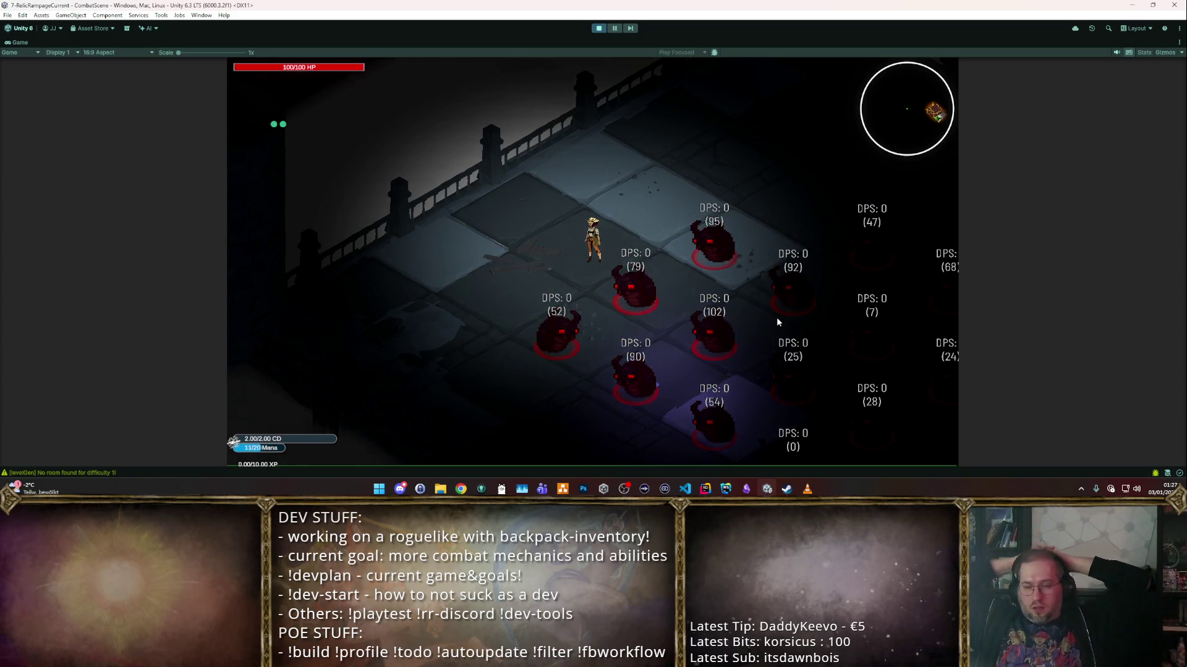
left_click(776, 317)
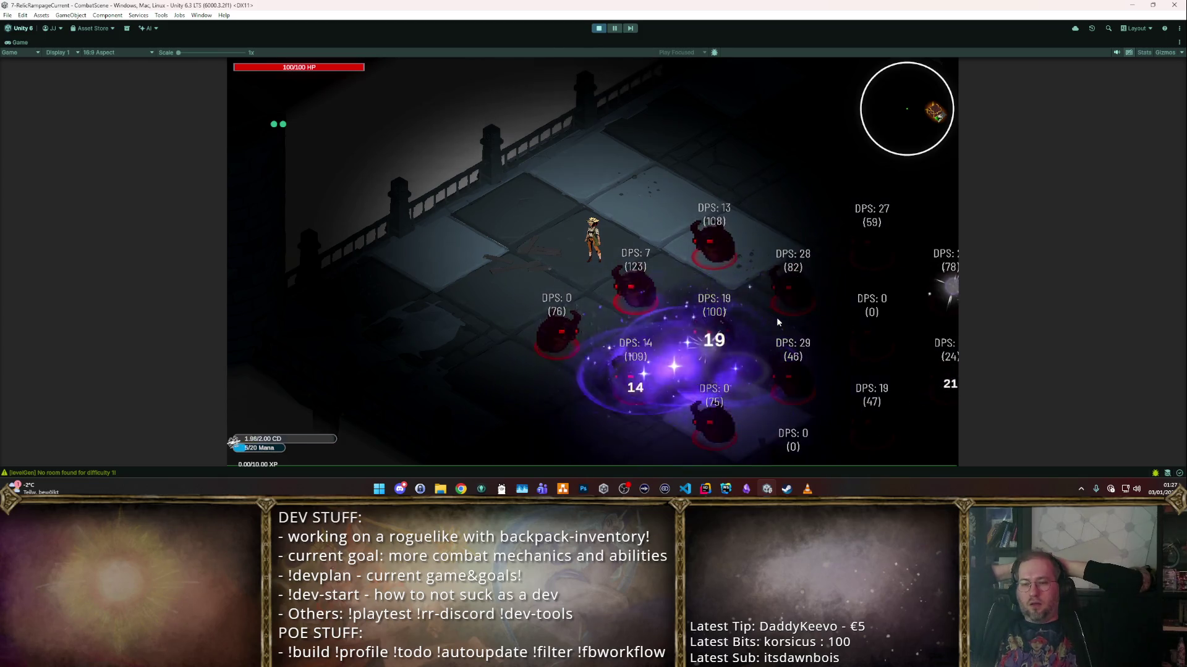
left_click(776, 317)
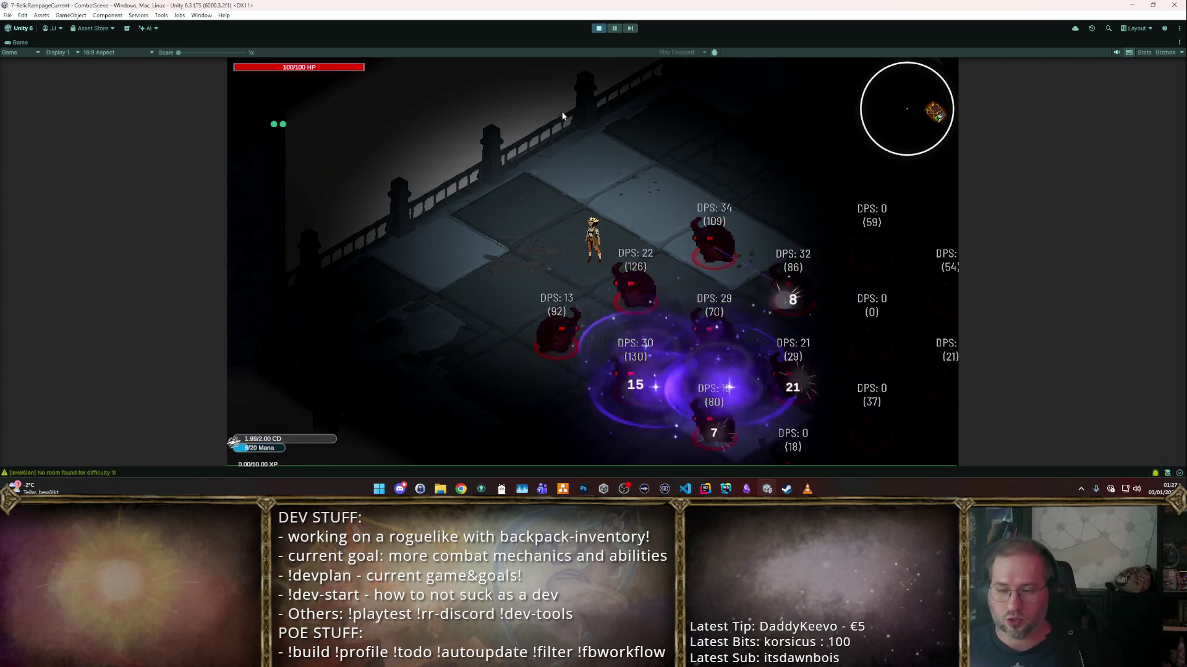
left_click(599, 29)
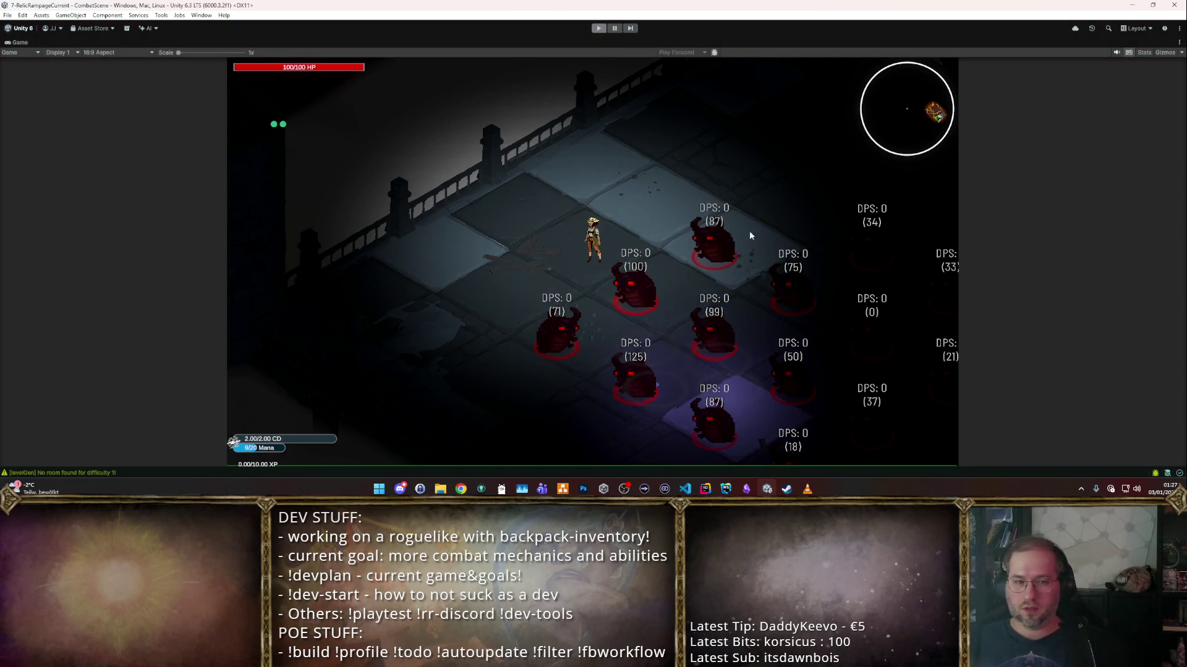
scroll(519, 384, "down", 3)
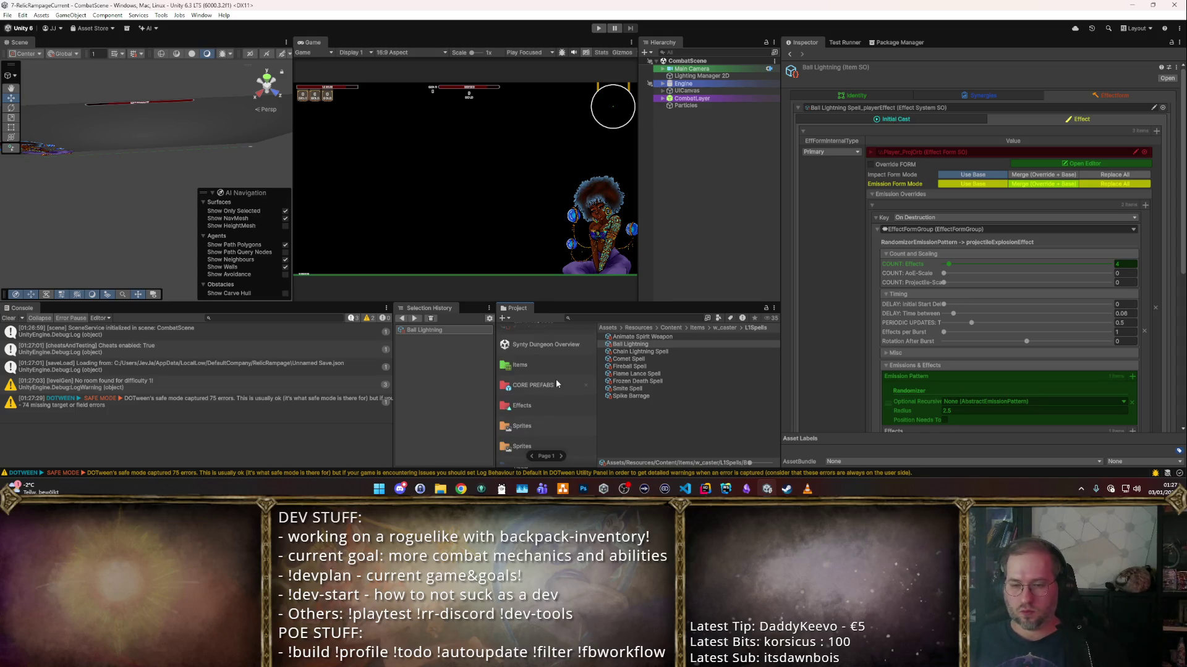
- Open the Buffs folder and expand the first buff's behaviour, effect and tag filter details
scroll(548, 396, "down", 4)
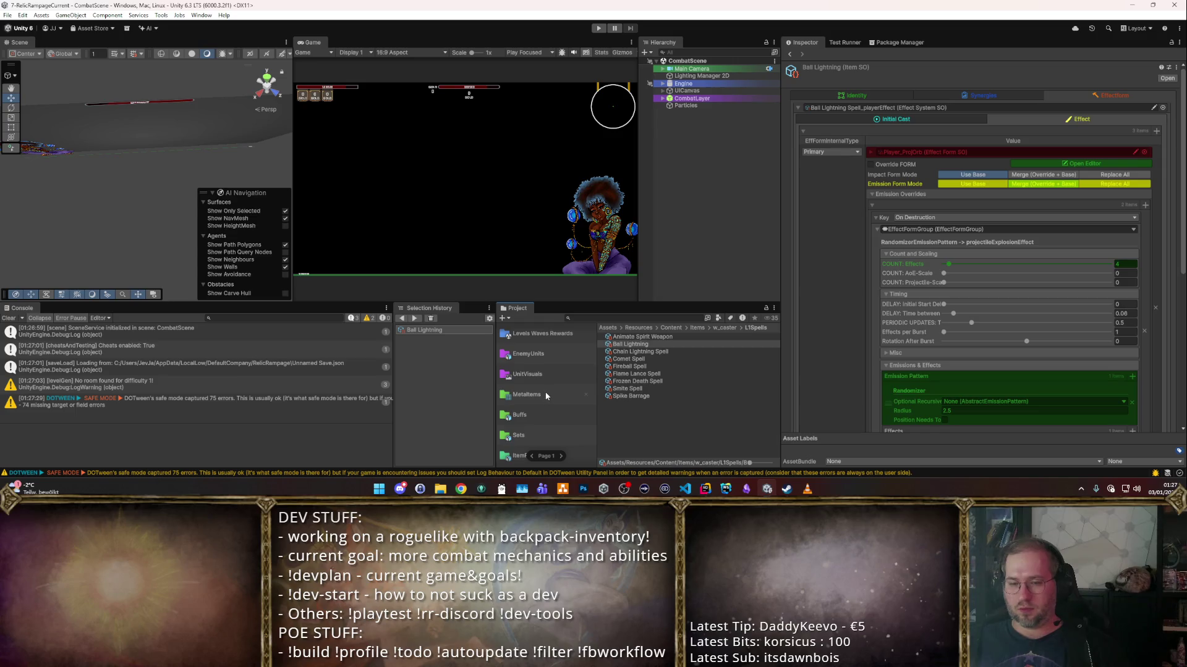
left_click(536, 413)
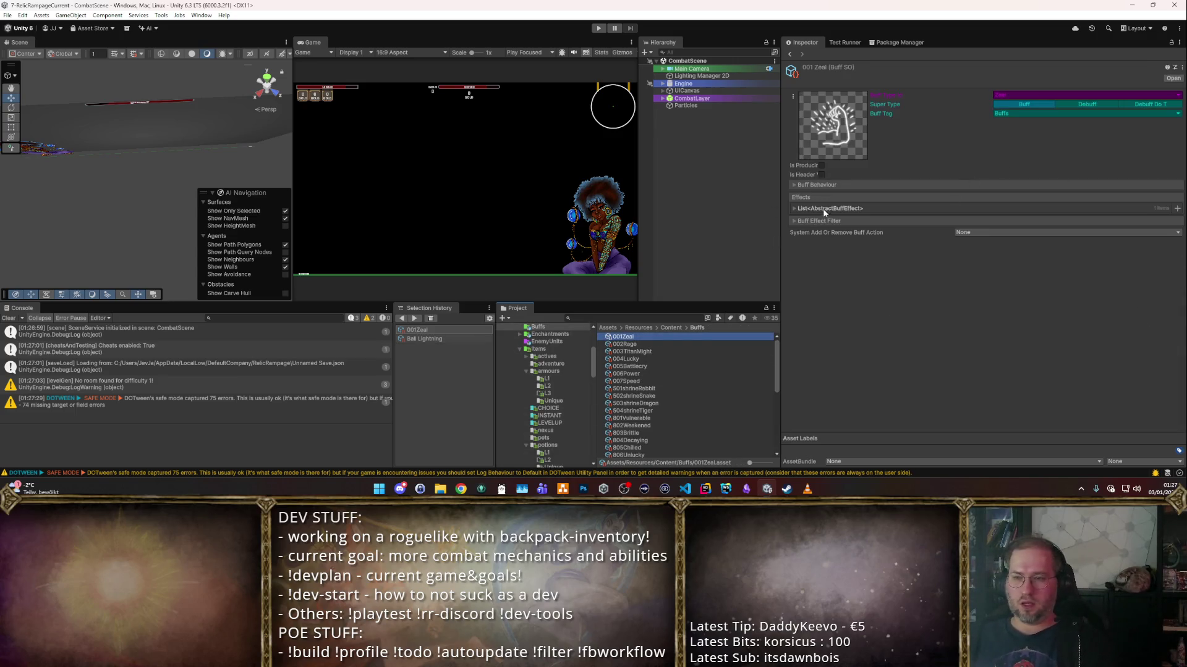
left_click(817, 185)
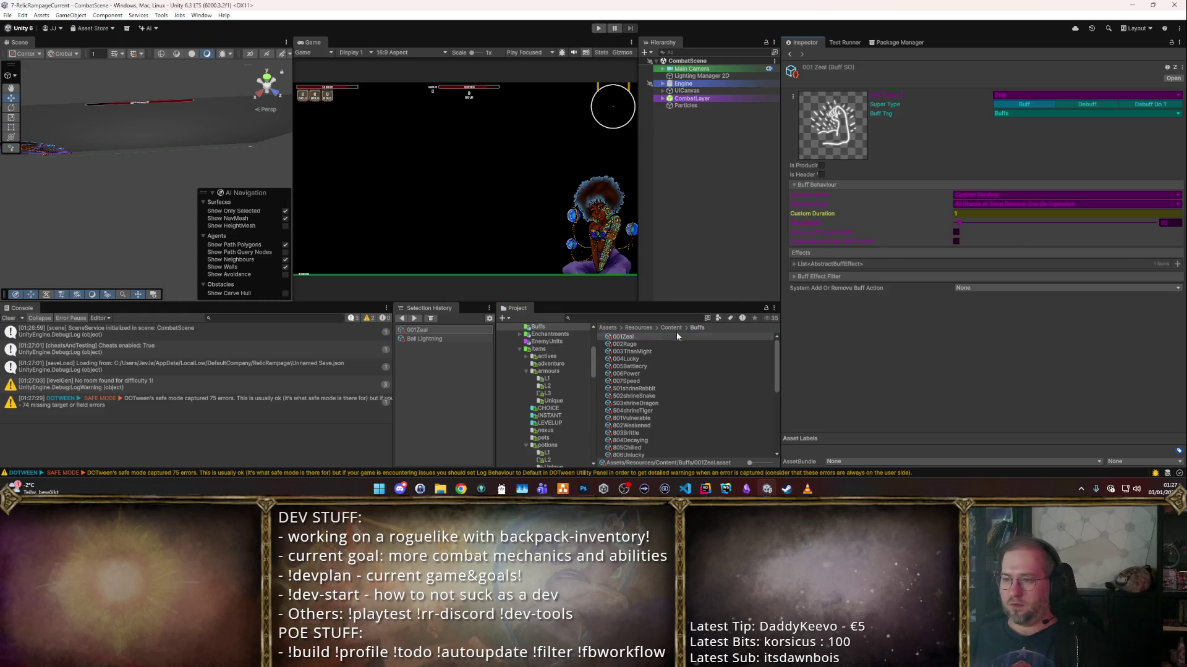
left_click(804, 264)
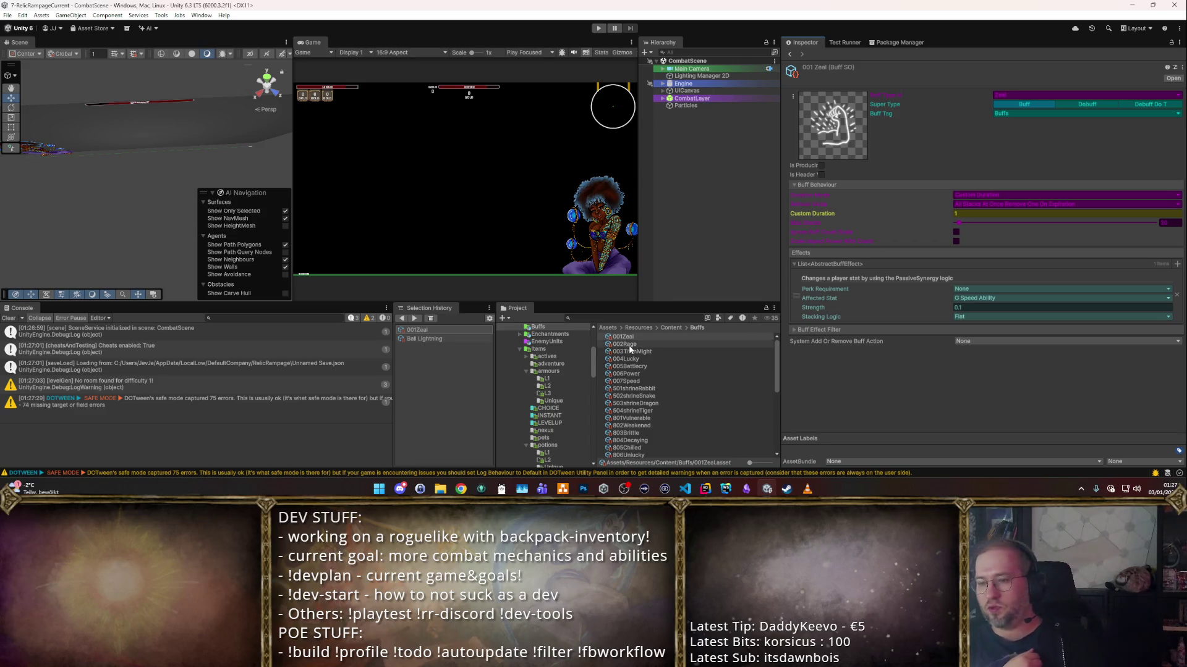
left_click(825, 331)
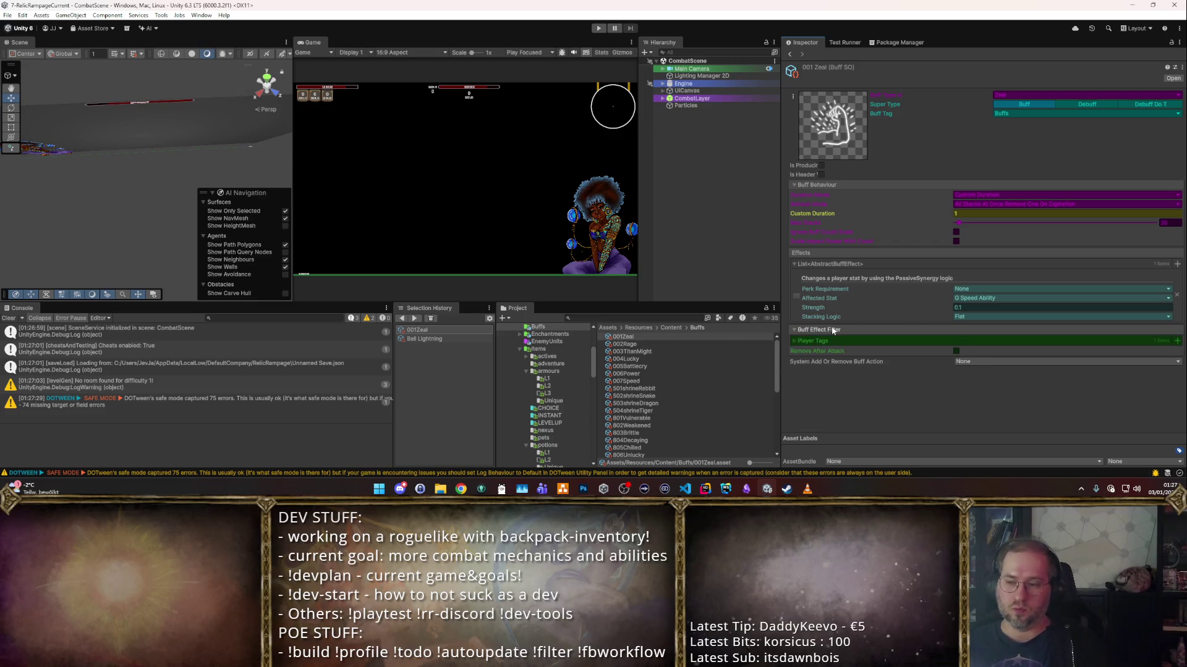
left_click(823, 340)
left_click(823, 340)
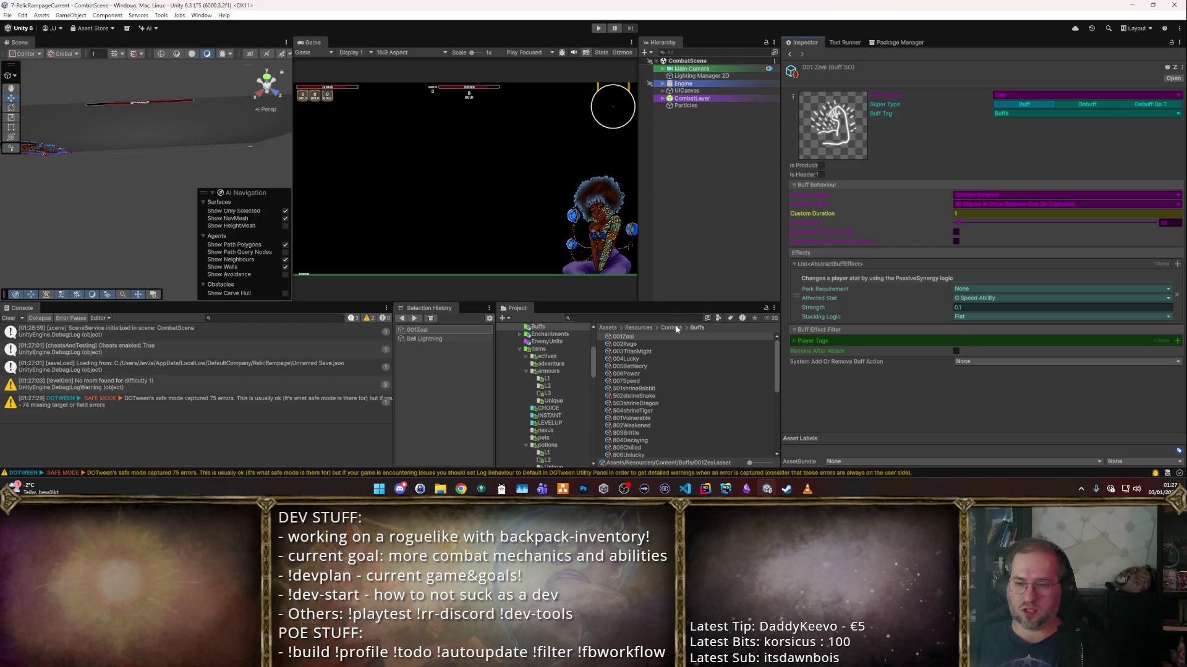
- Step through the buffs from 002Rage to 801Vulnerable
left_click(668, 344)
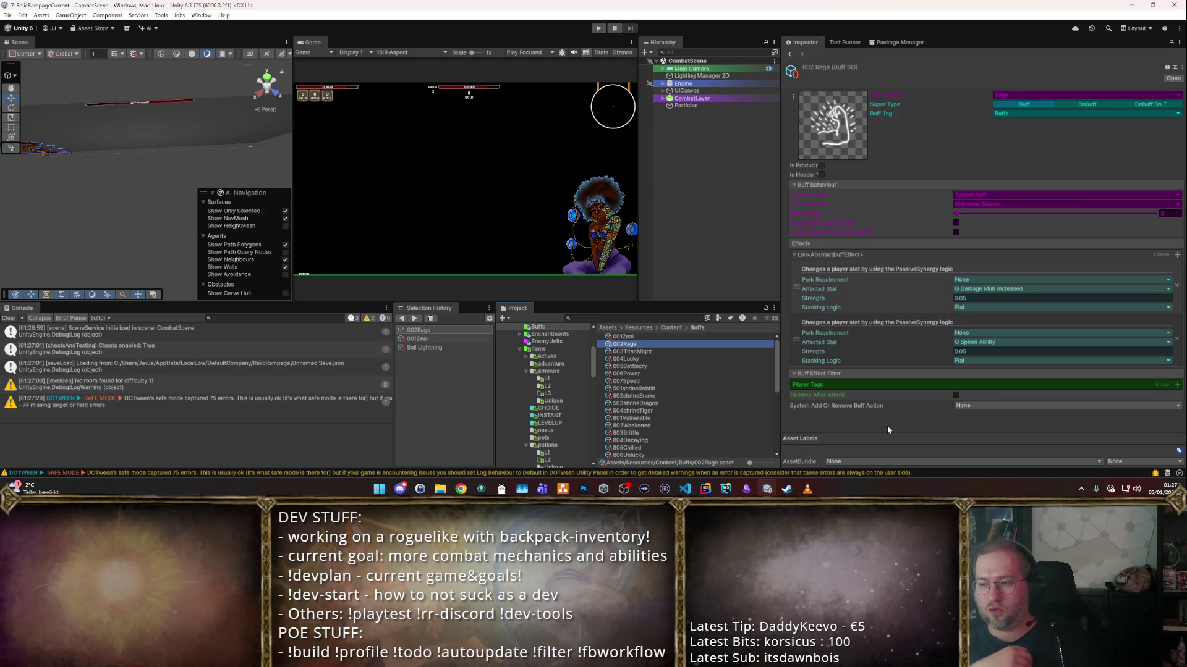
key("Down")
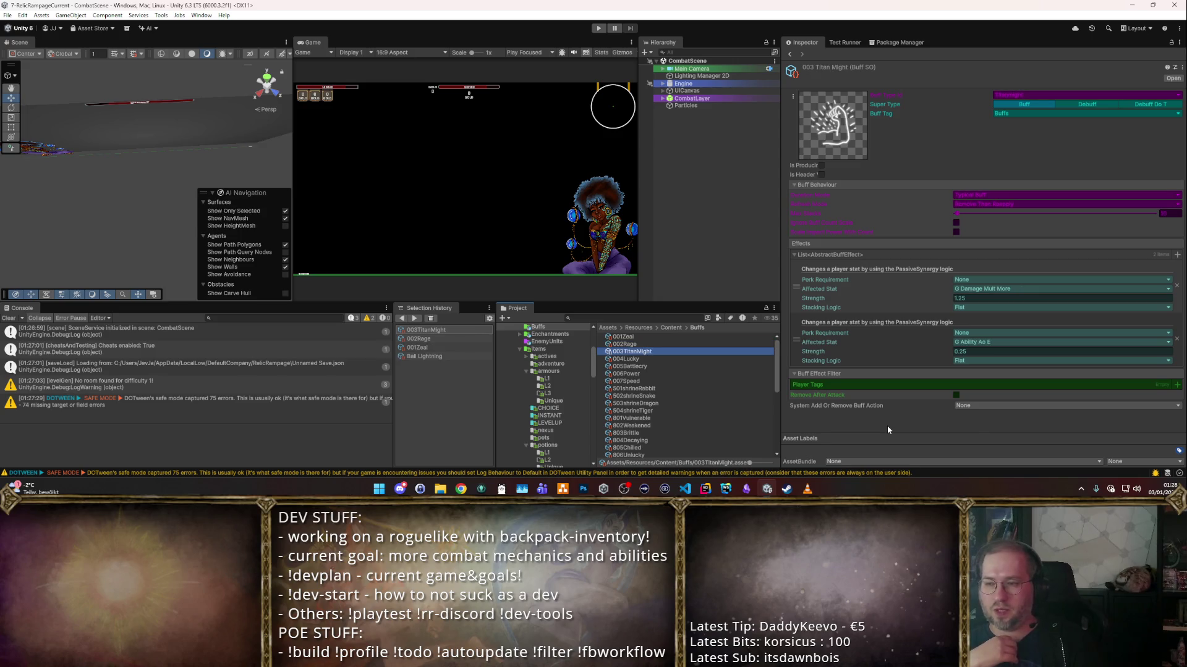
key("Down")
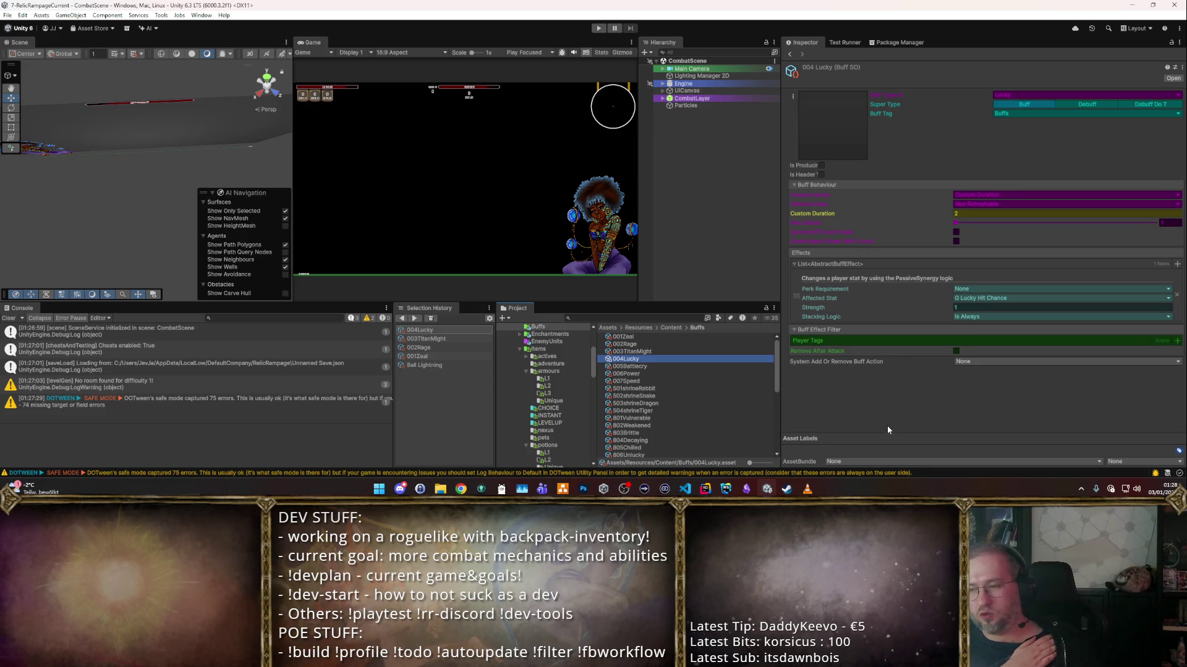
key("Down")
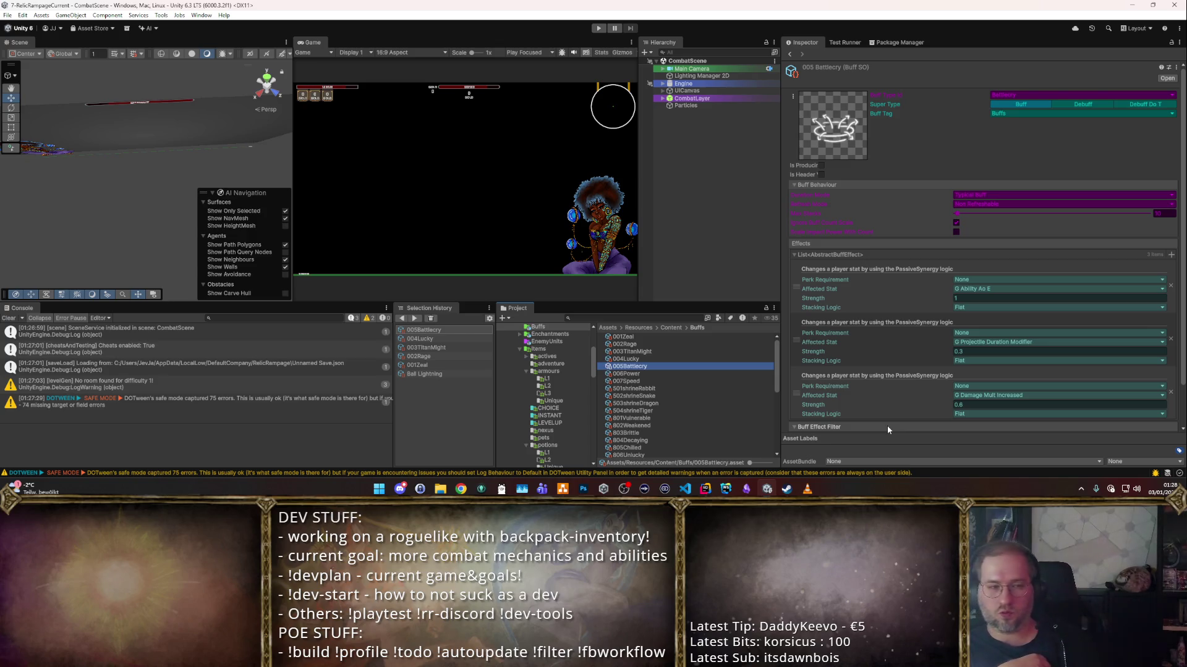
key("Down")
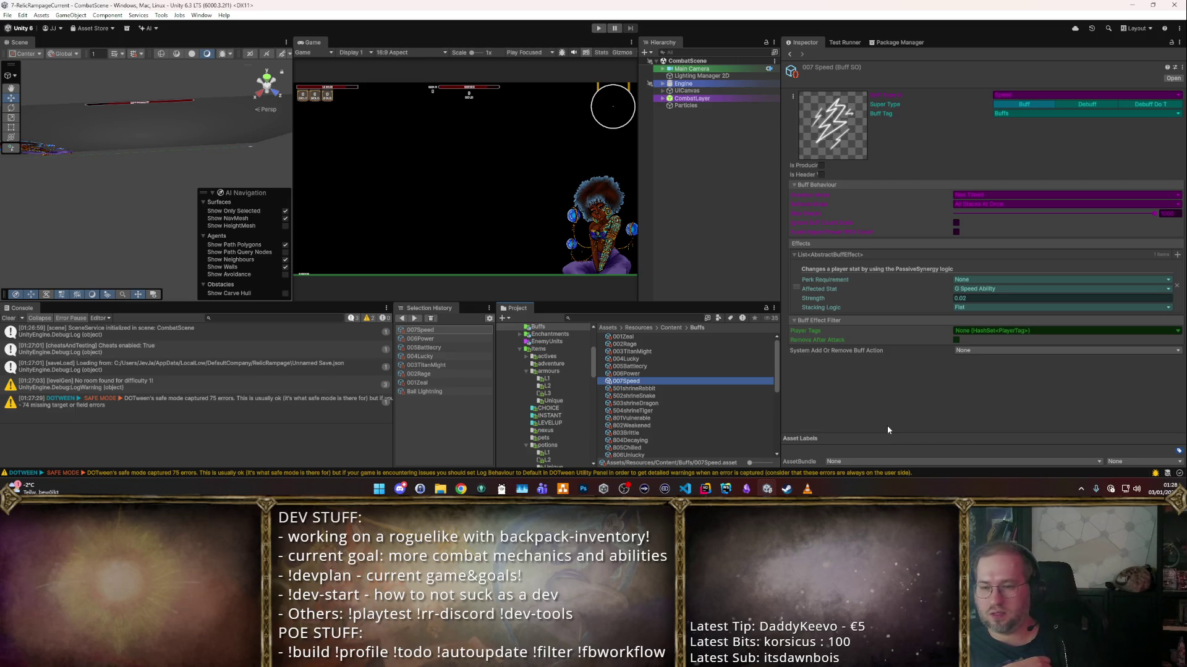
key("Down")
key("Down")
key("Down")
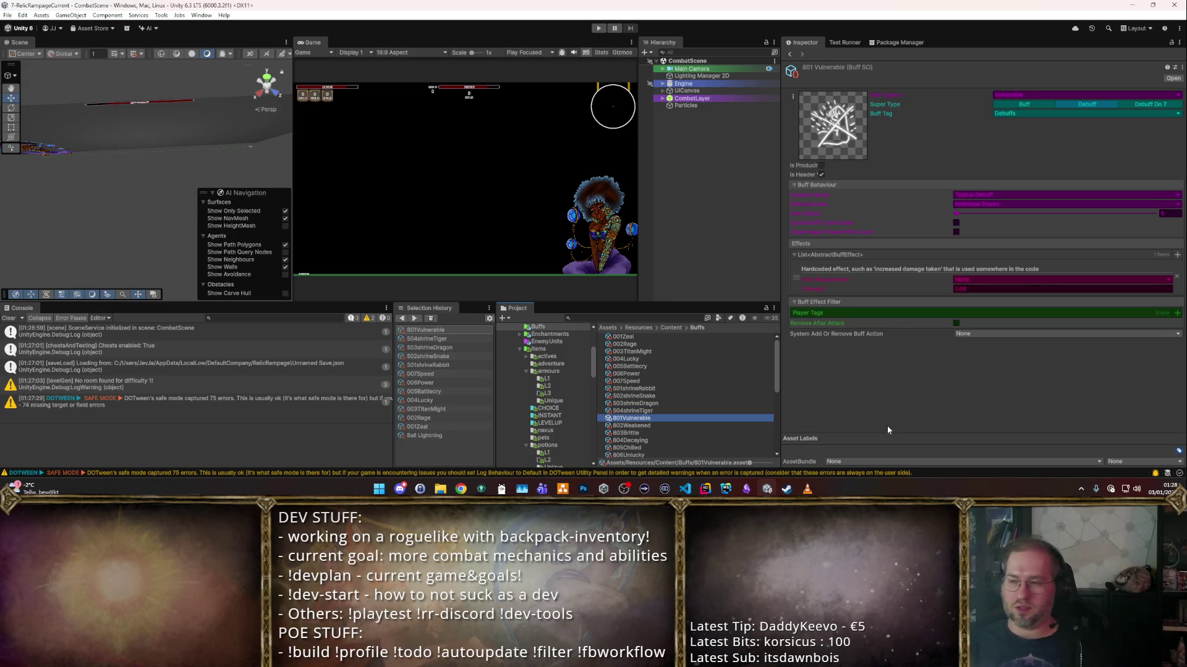
- Step through the debuffs from 802Weakened to 901Burning
scroll(679, 396, "down", 2)
key("Down")
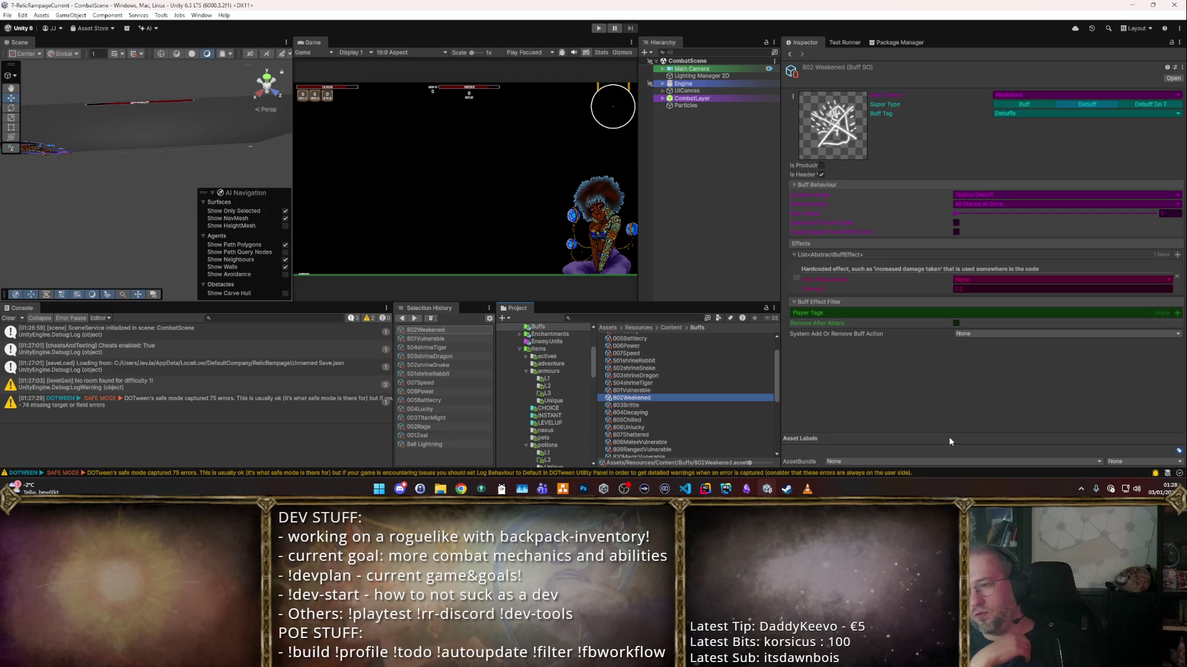
key("Down")
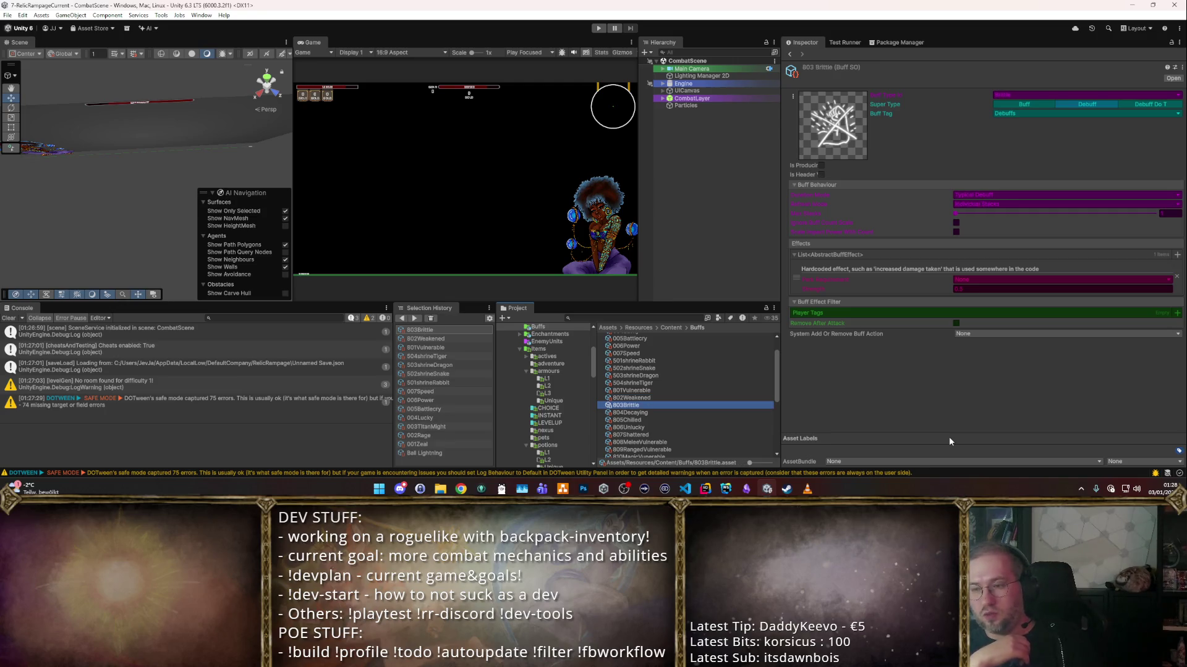
key("Down")
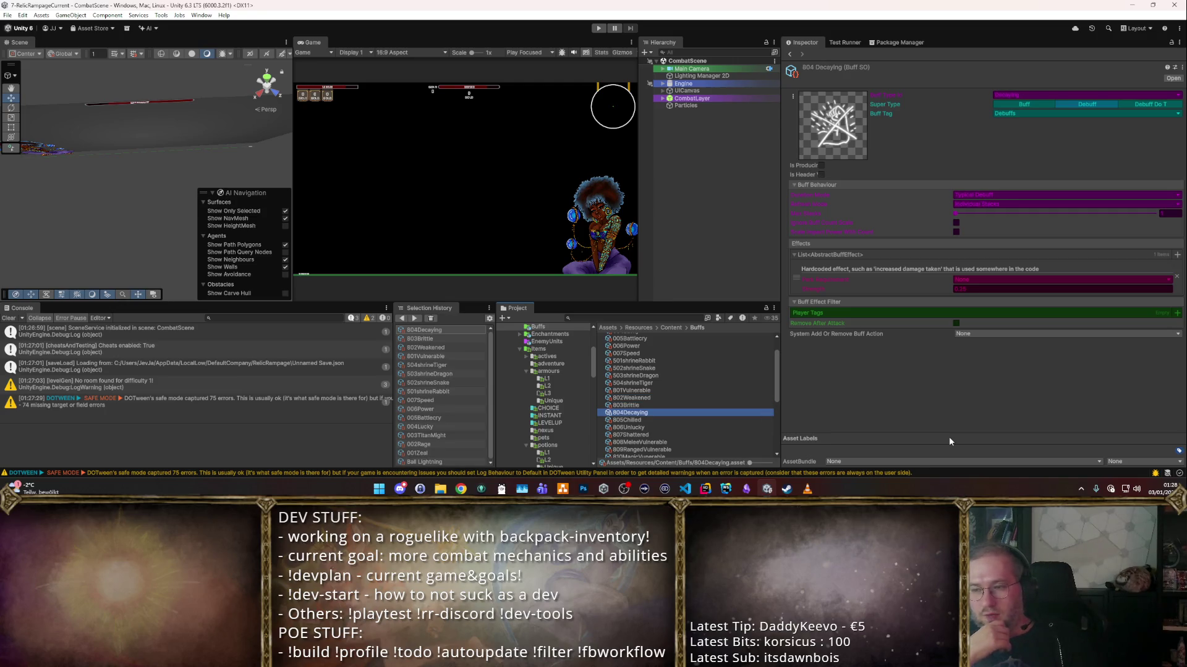
key("Down")
key("Down")
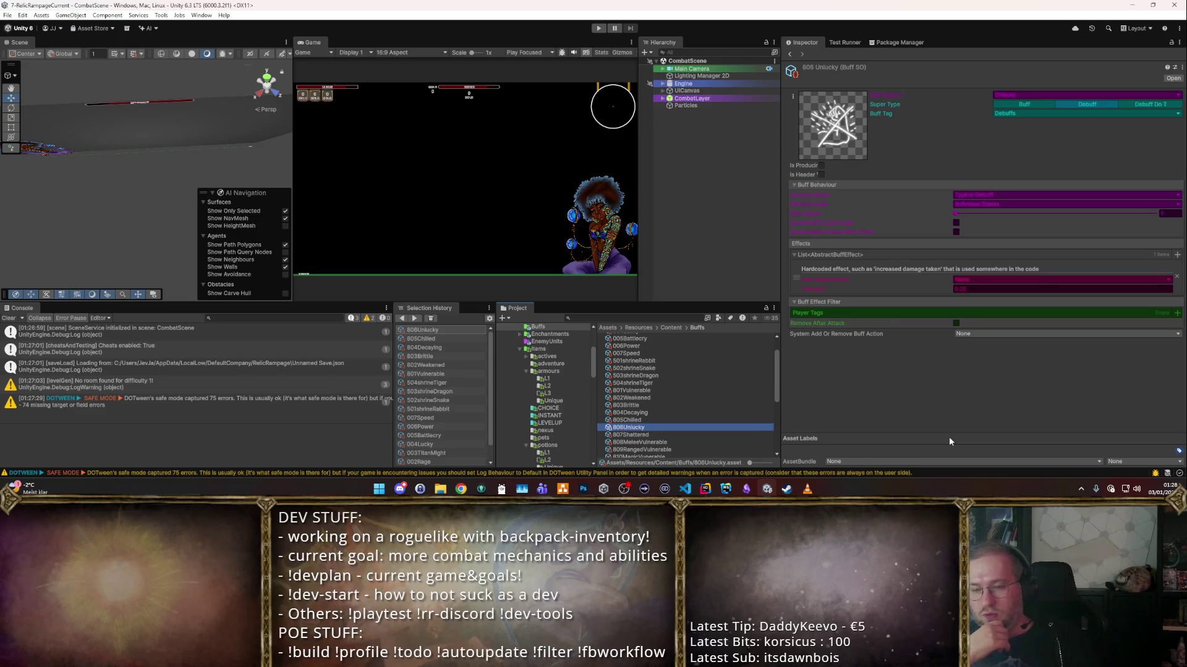
key("Down")
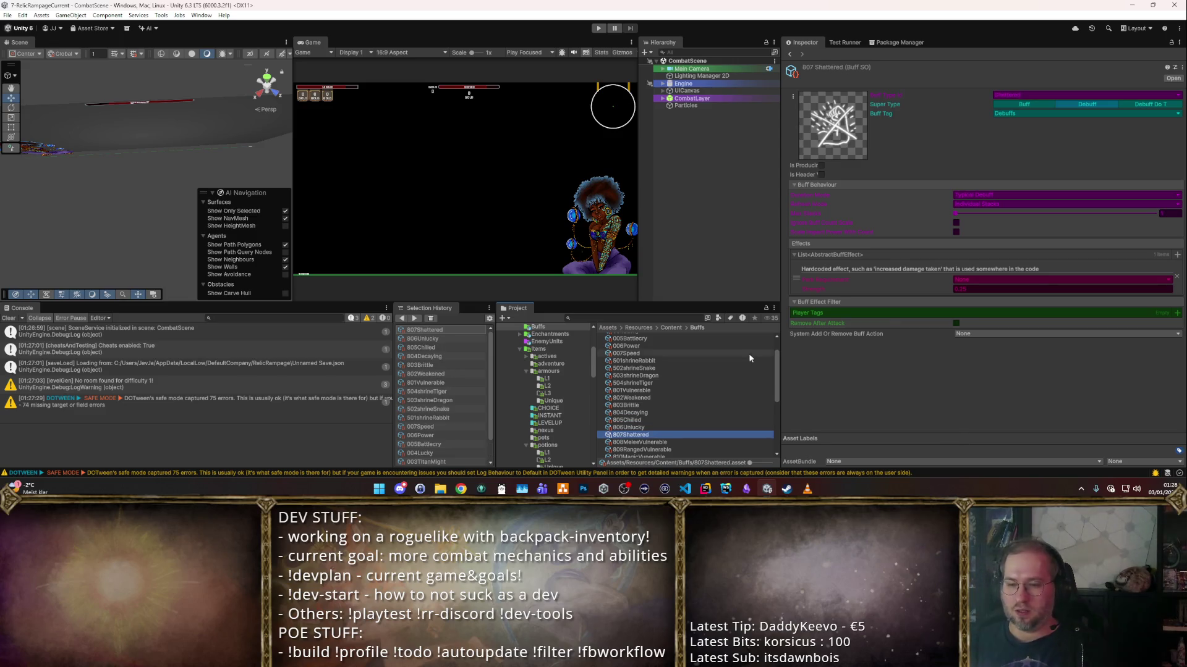
scroll(748, 354, "down", 3)
key("Down")
key("Down")
key("Down")
scroll(755, 369, "down", 3)
key("Down")
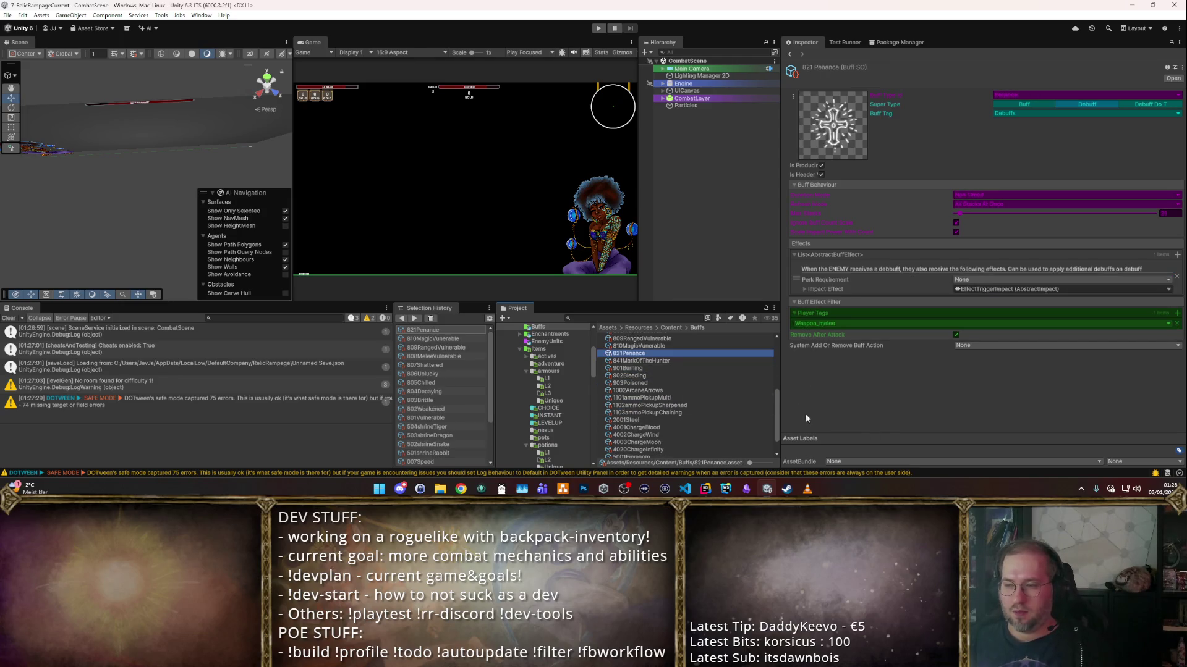
key("Down")
key("Down")
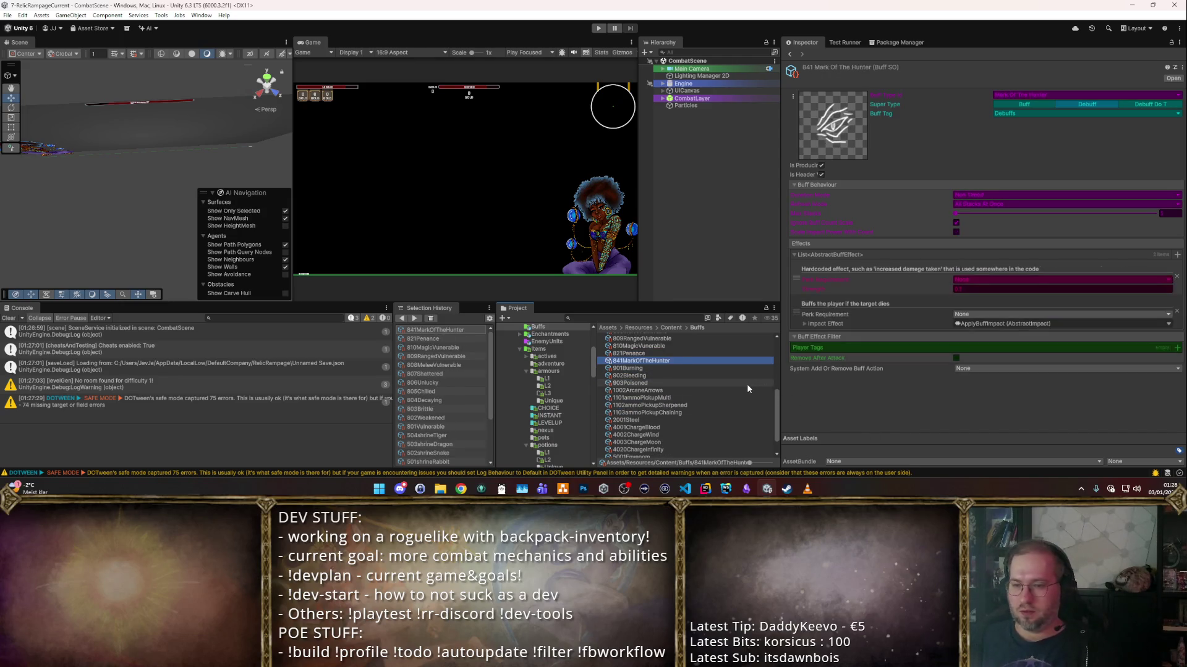
key("Down")
key("Down")
key("Down")
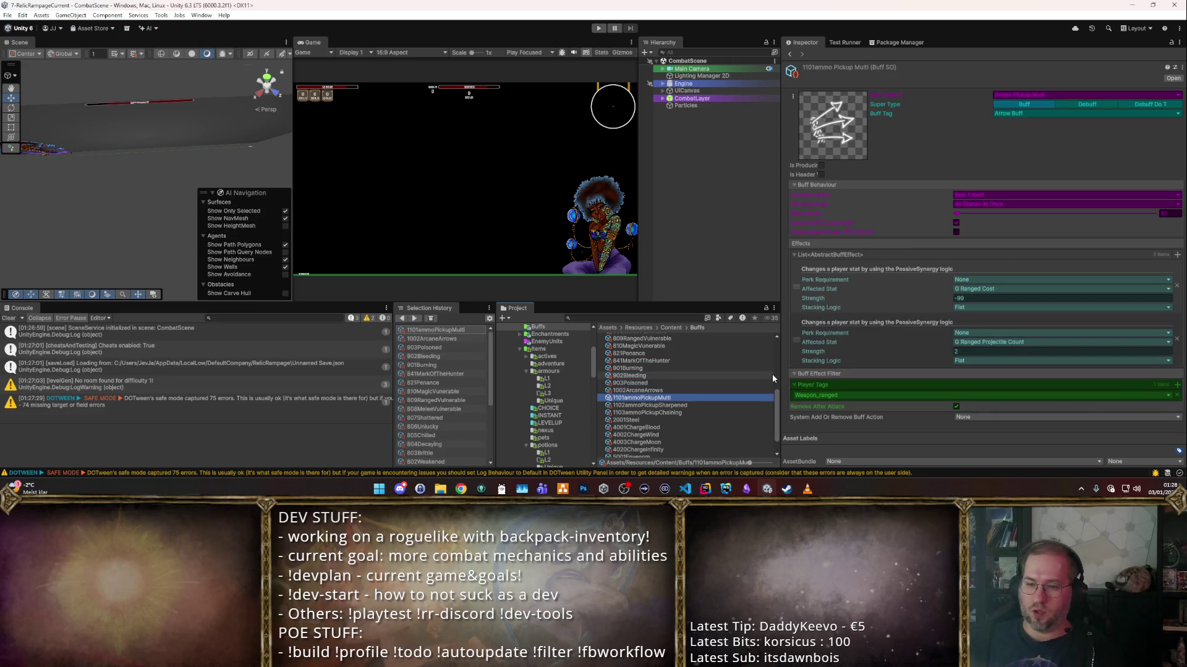
scroll(767, 375, "down", 2)
- Review the ammo pickup, 2001Steel, charge, 6001 Imbue Flame, 7001 Overweight and 5001 Envenom buffs
key("Down")
key("Down")
key("Up")
key("Up")
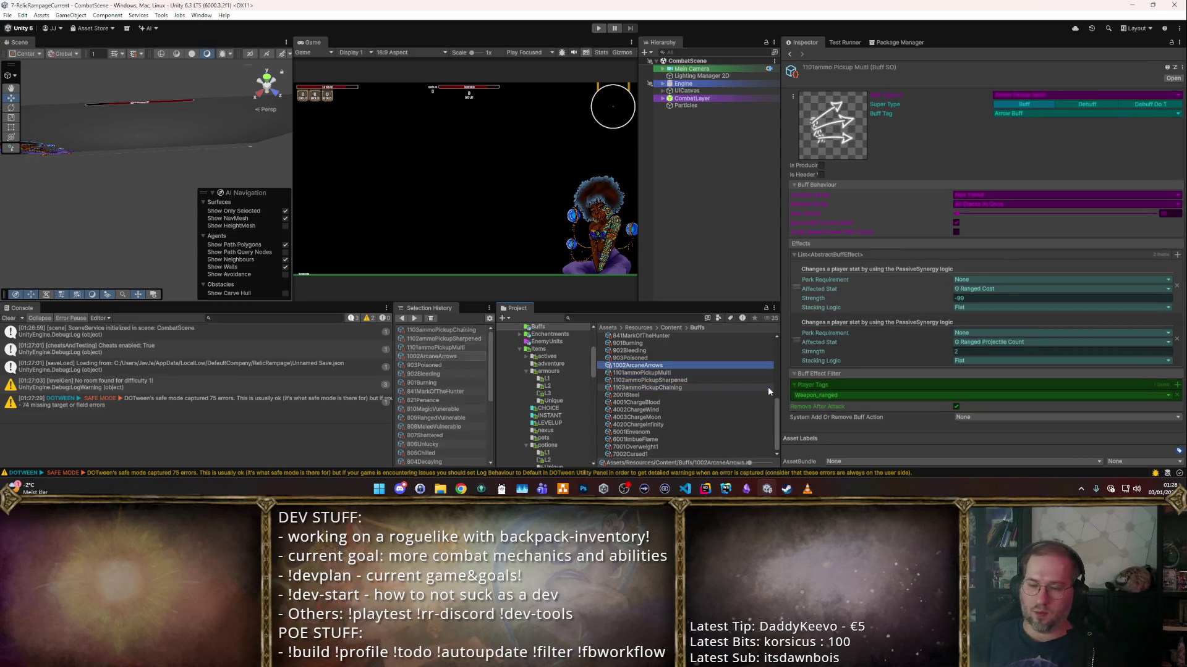
key("Down")
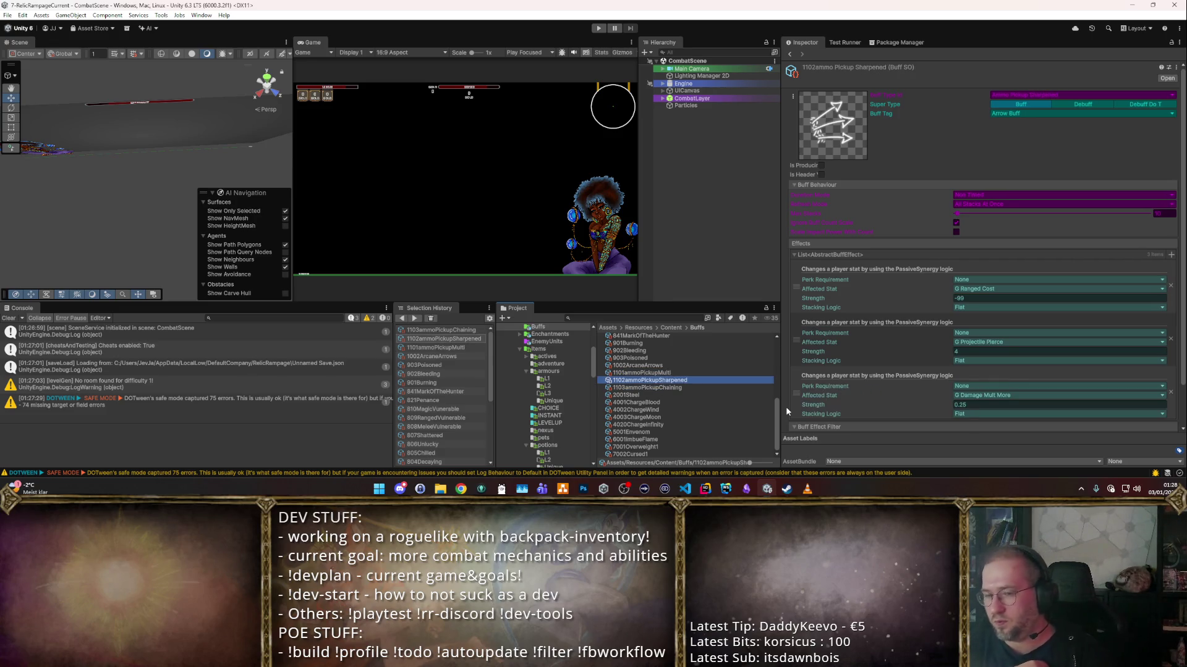
key("Down")
key("Down")
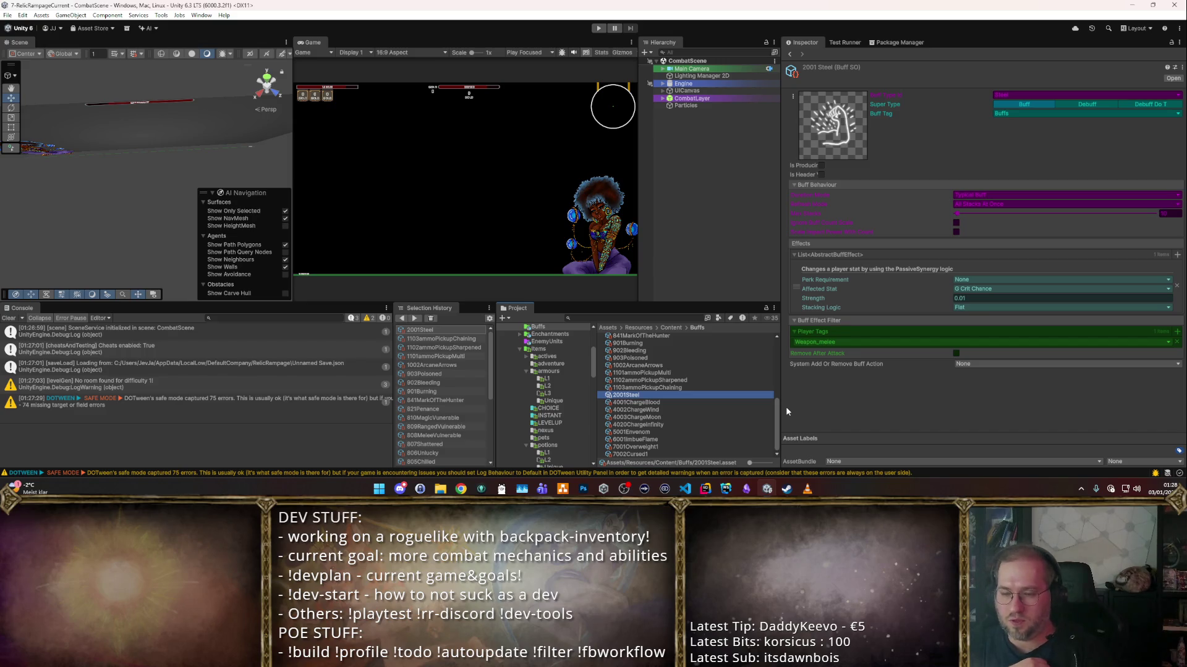
key("Down")
key("Down")
key("Down")
key("Up")
key("Down")
key("Down")
key("Up")
key("Up")
key("Up")
key("Up")
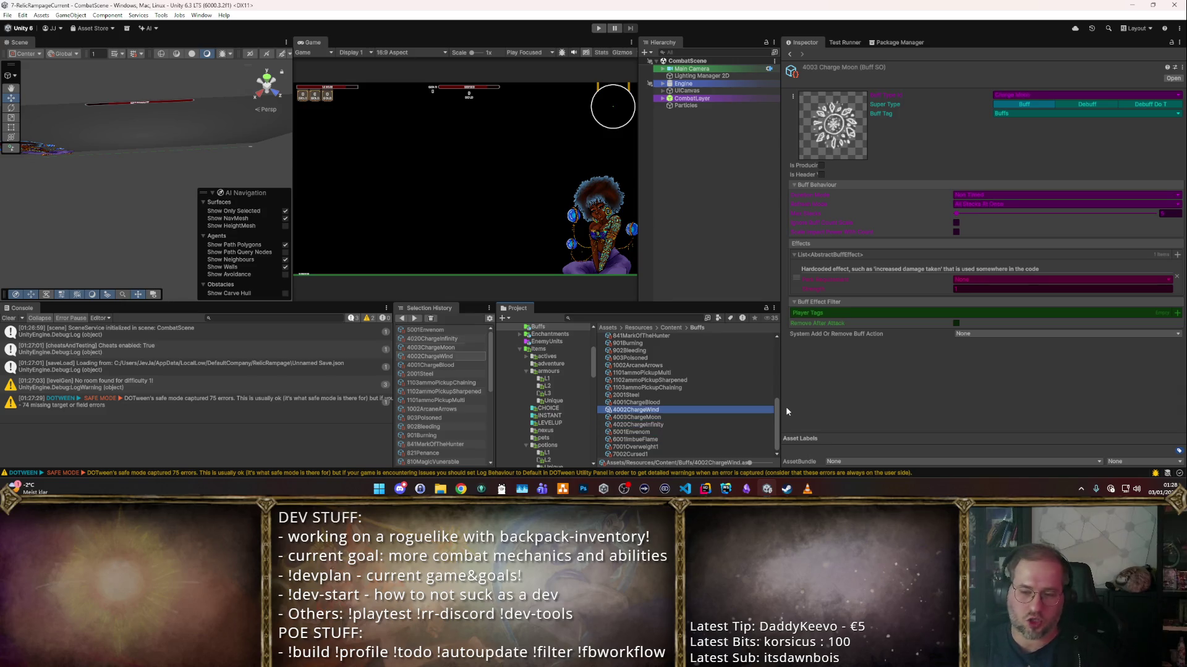
key("Down")
key("Down")
key("Down")
key("Down")
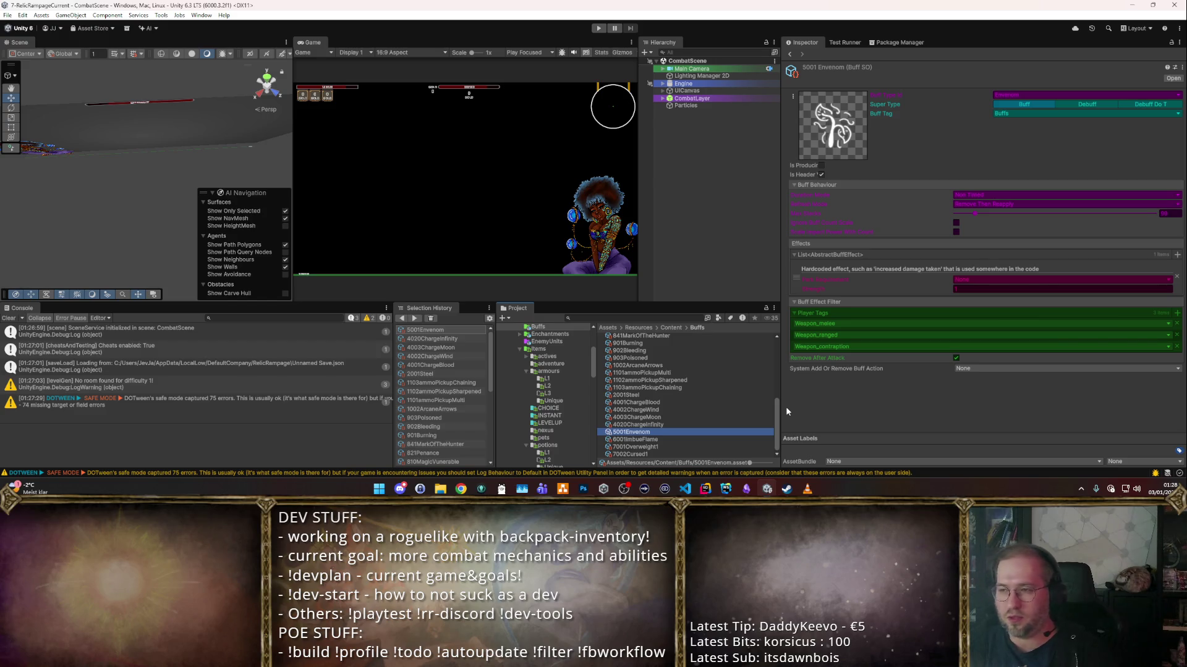
key("Down")
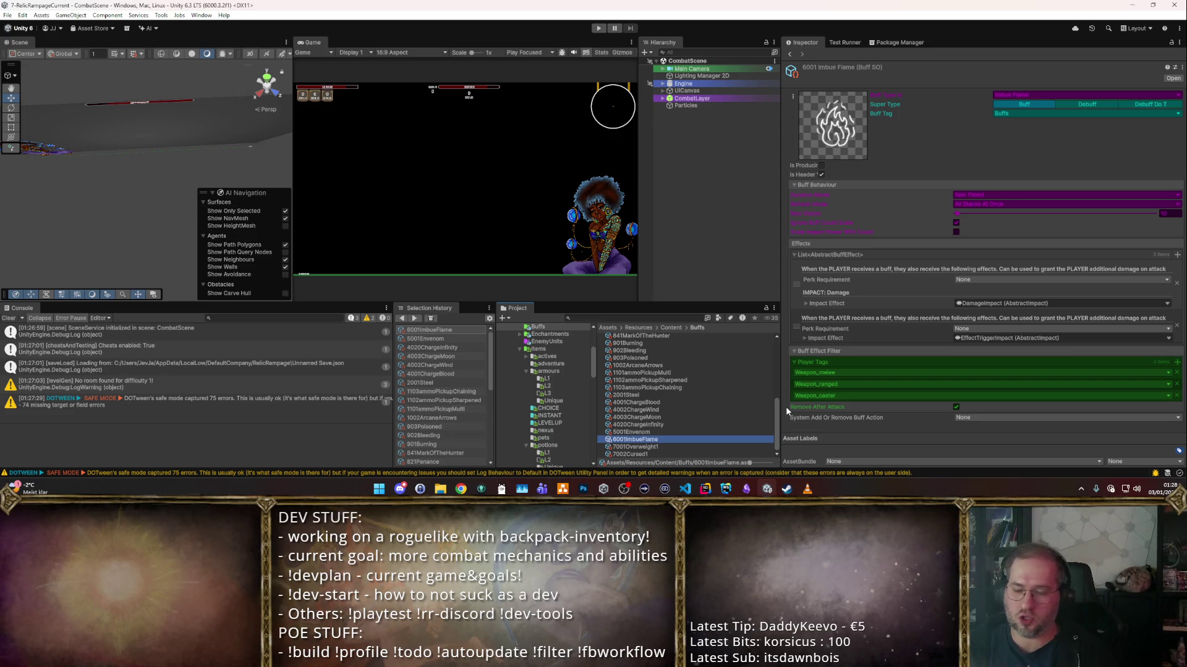
key("Down")
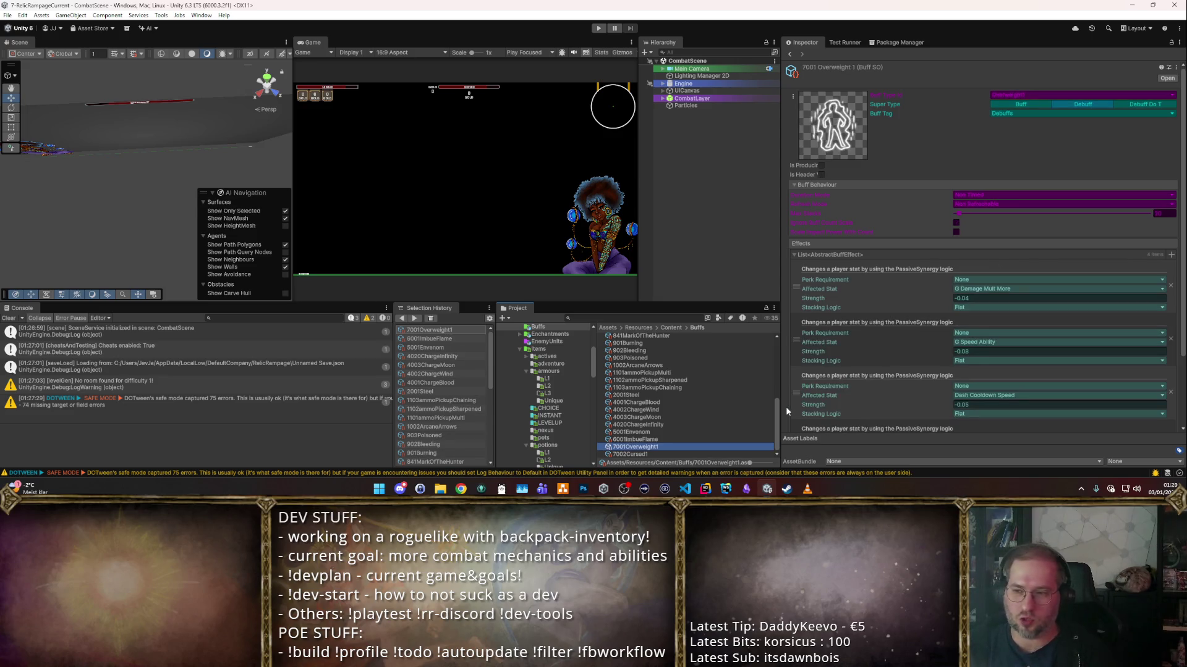
key("Down")
key("Up")
key("Up")
key("Up")
key("Up")
key("Up")
key("Up")
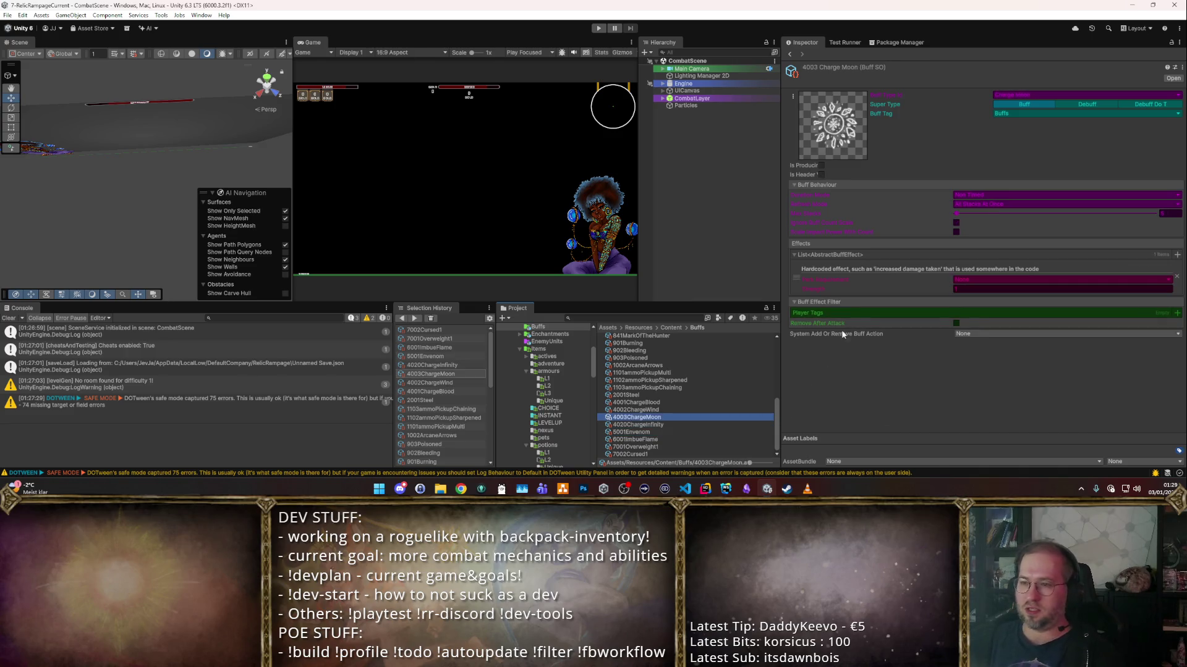
- Move back up the list to 005 Battlecry, then select the CombatScene asset from favourites
scroll(689, 386, "up", 5)
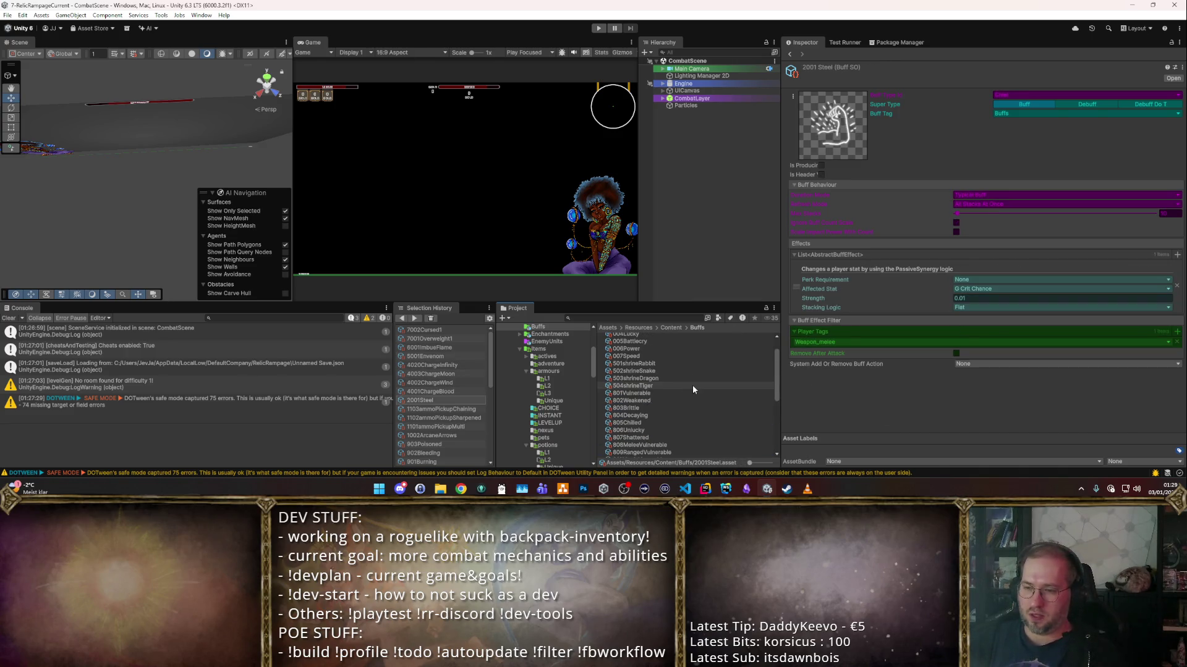
scroll(697, 385, "down", 5)
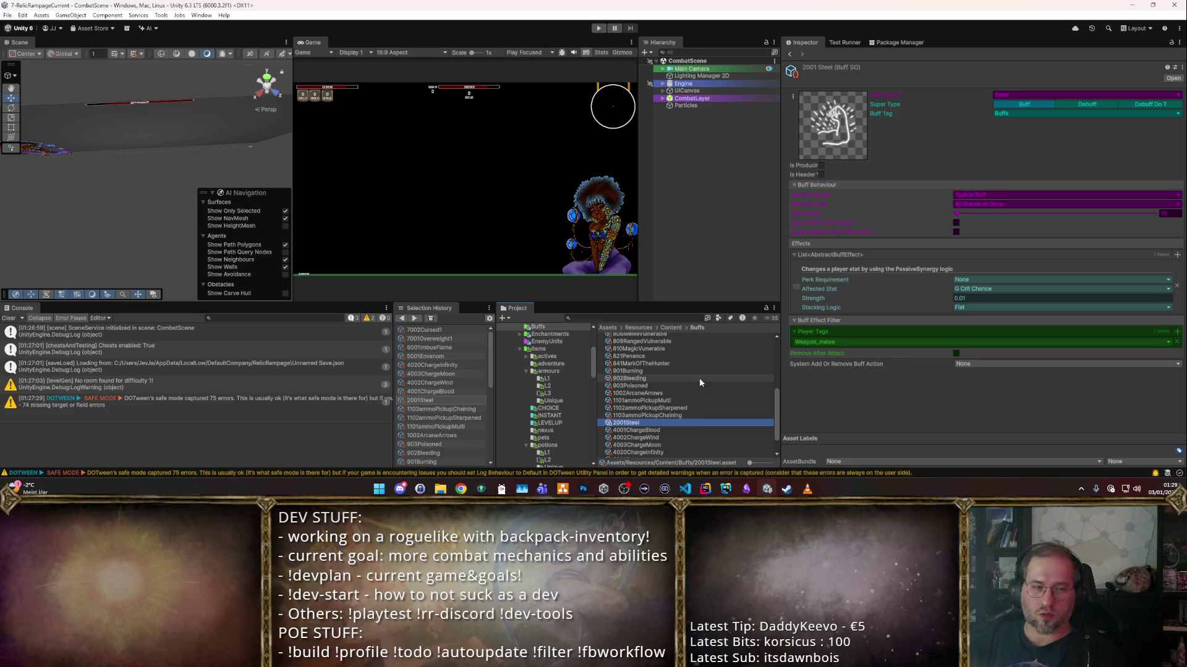
scroll(735, 361, "up", 5)
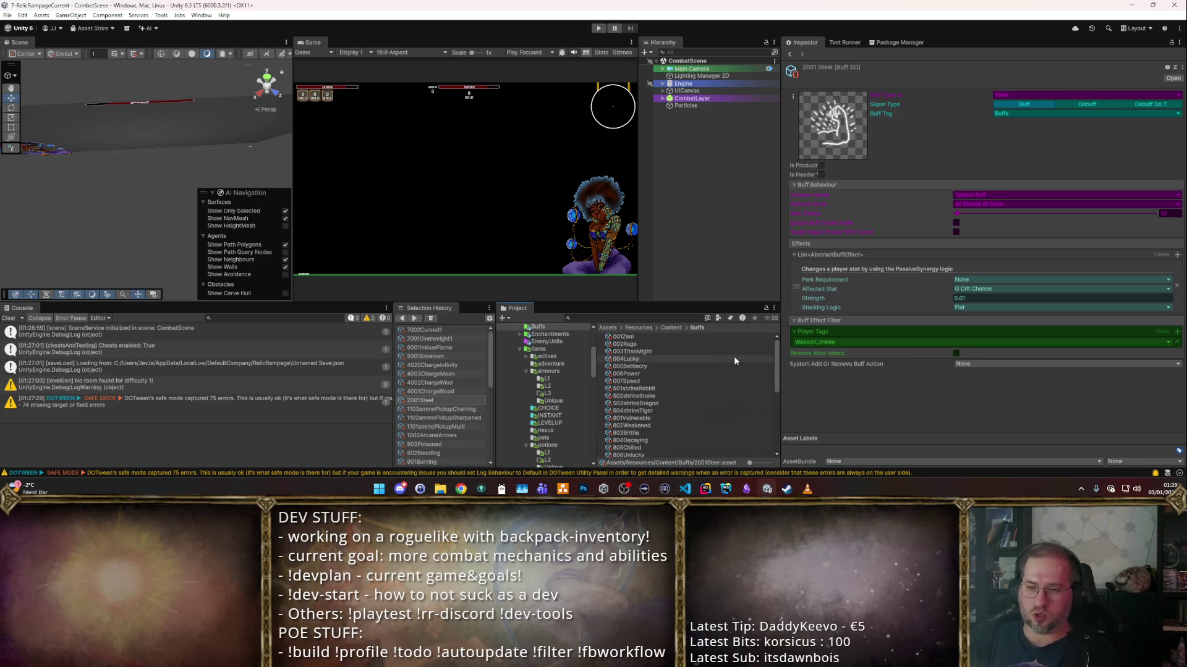
key("Up")
key("Up")
key("Up")
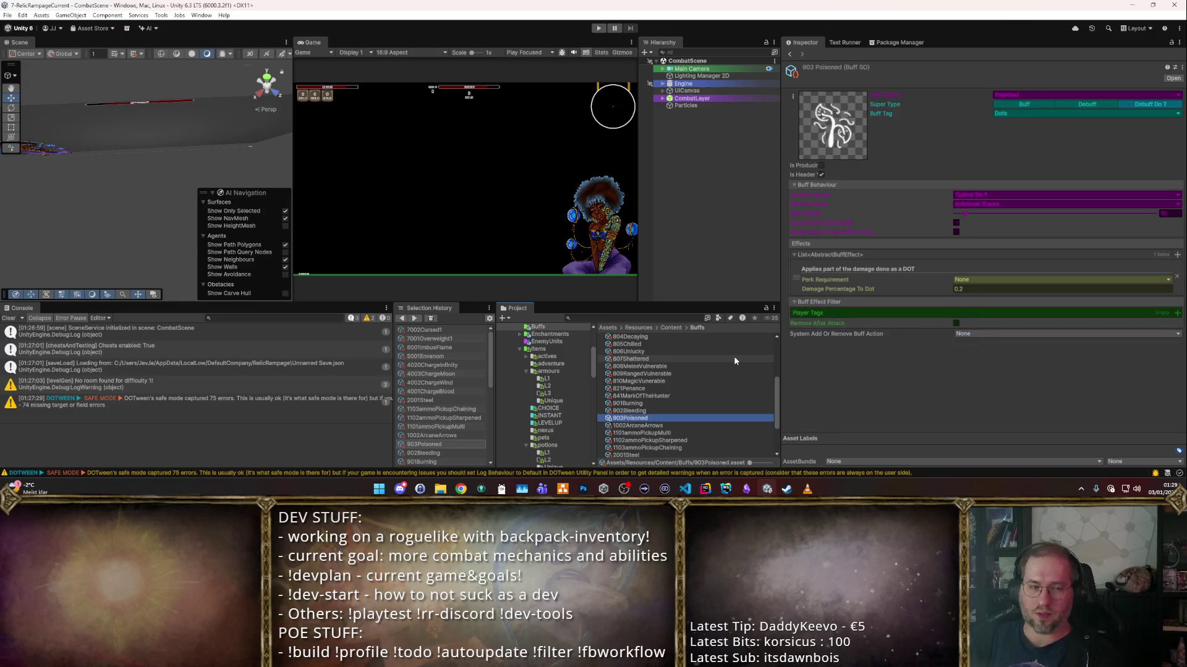
key("Up")
key("Up")
key("Up")
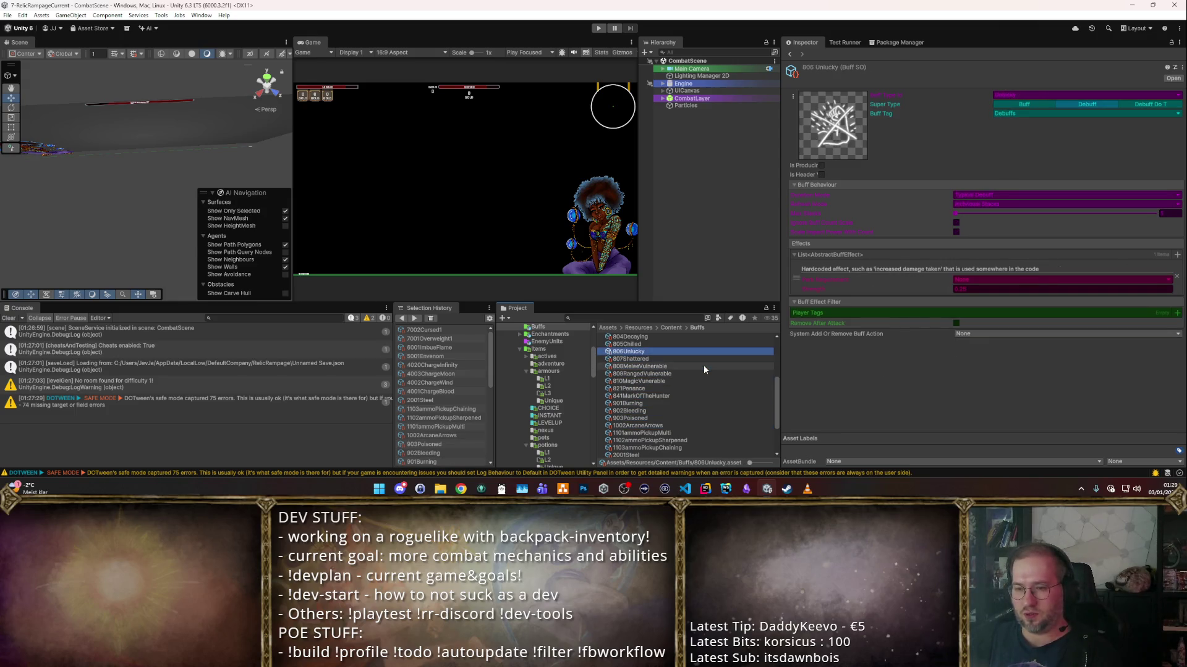
scroll(698, 369, "up", 5)
key("Up")
key("Up")
key("Up")
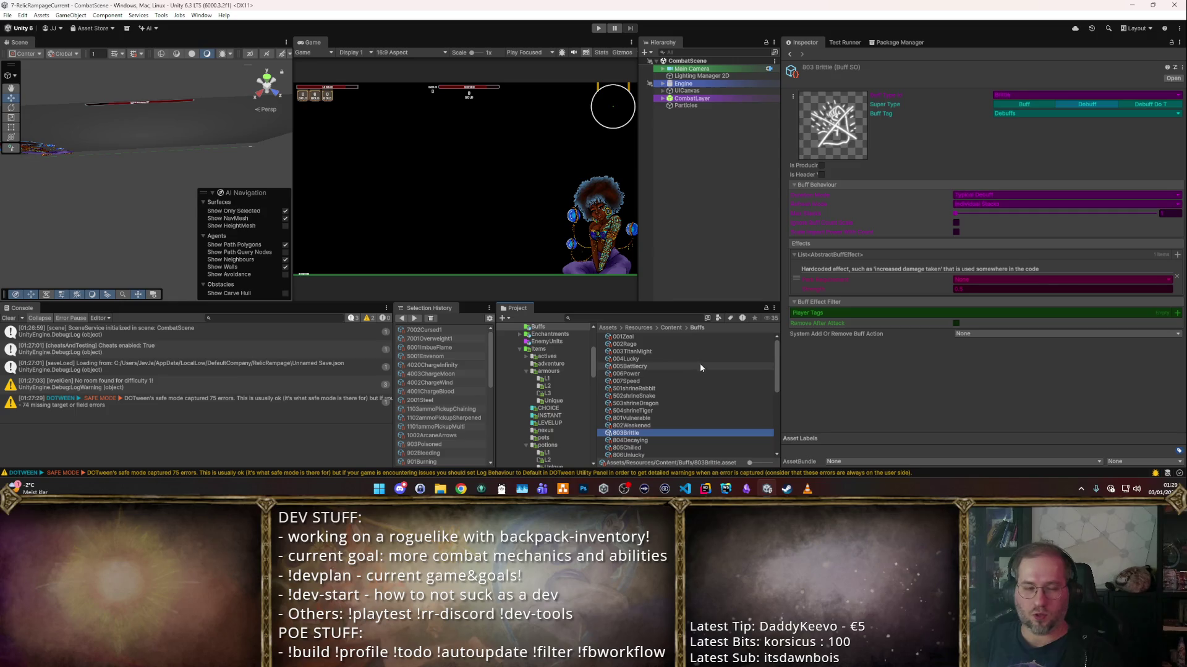
key("Up")
key("Up")
key("Up")
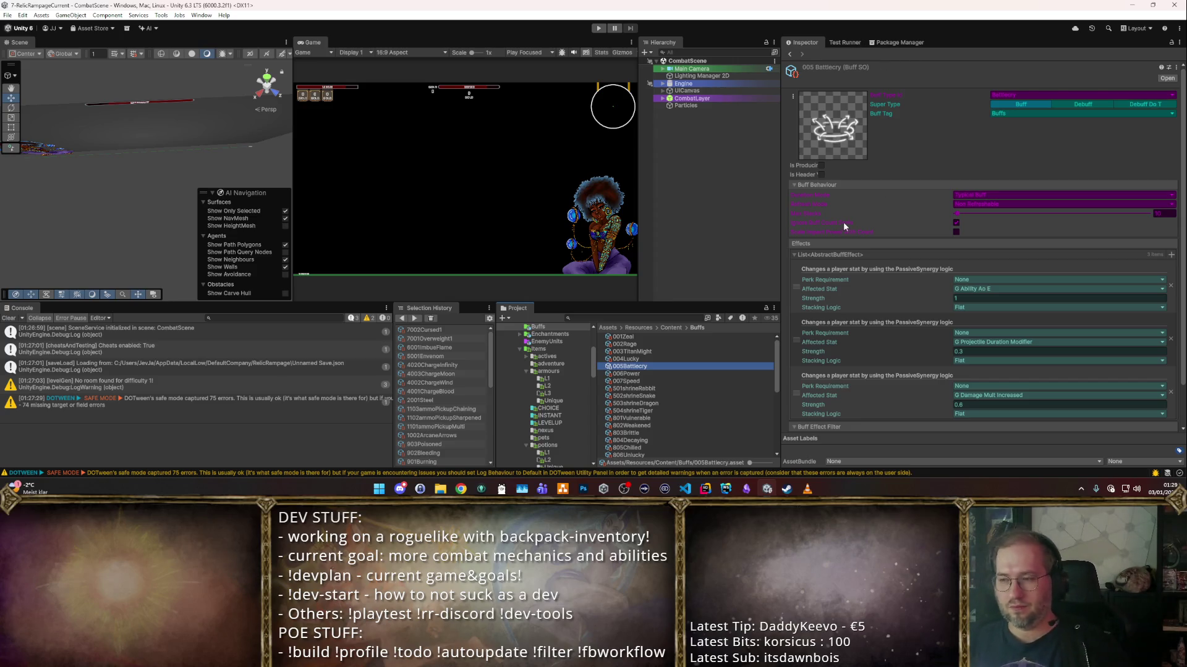
key("alt")
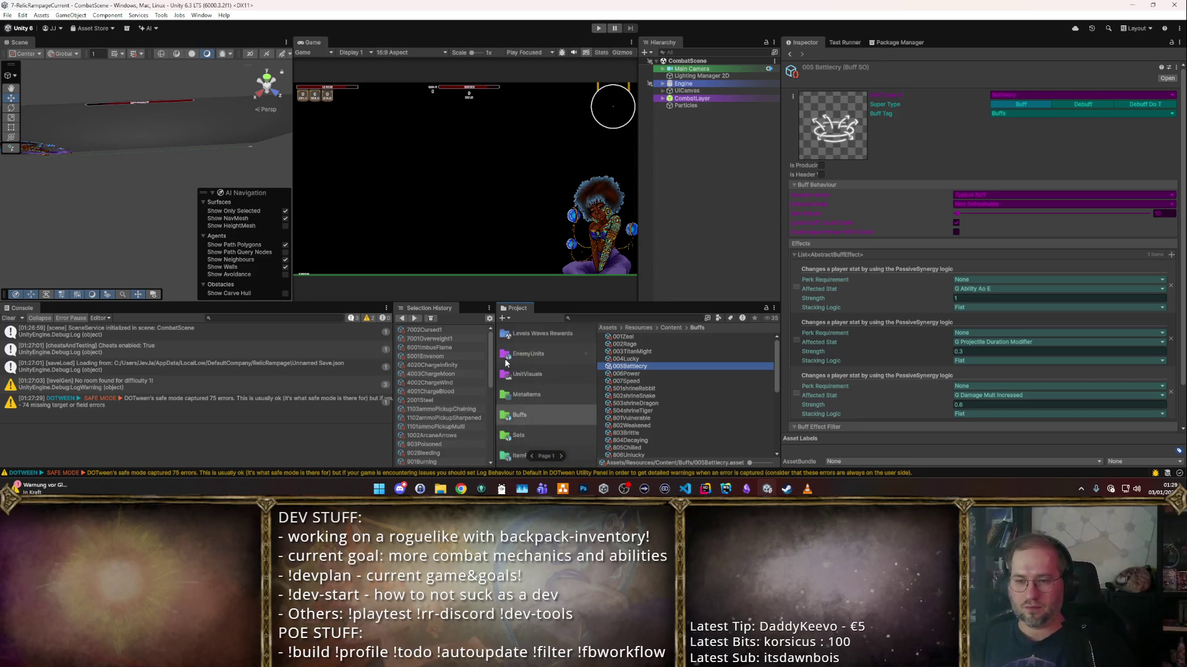
left_click(540, 334)
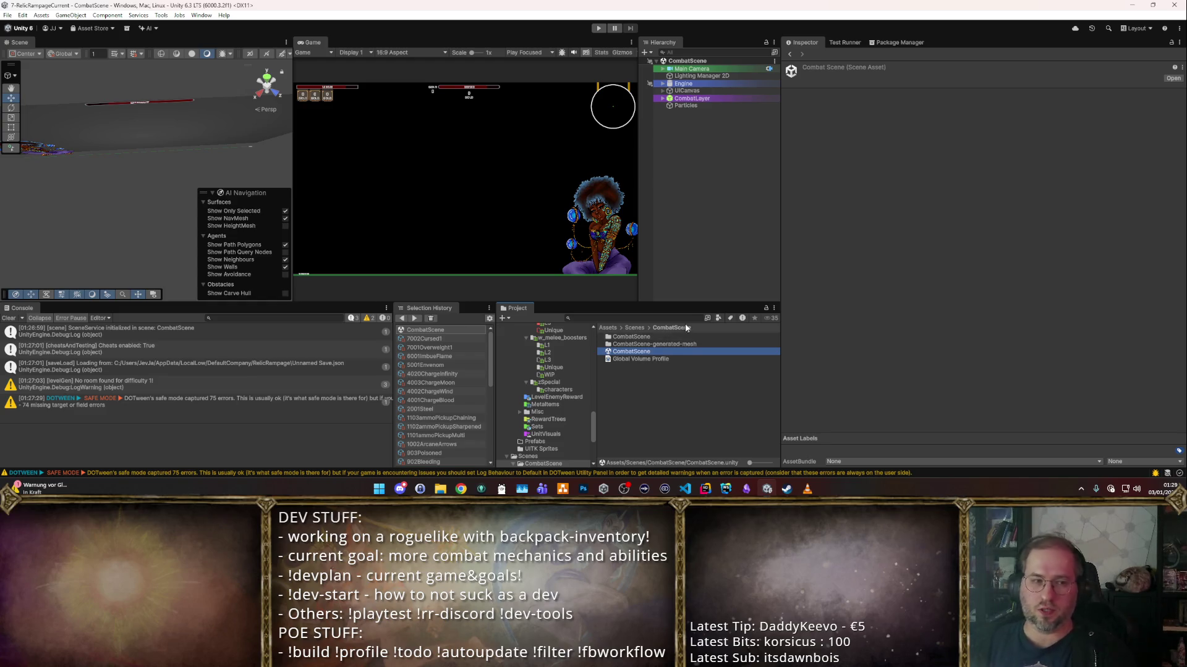
- Play-test the combat scene in a maximized Game view, then stop it
left_click(598, 28)
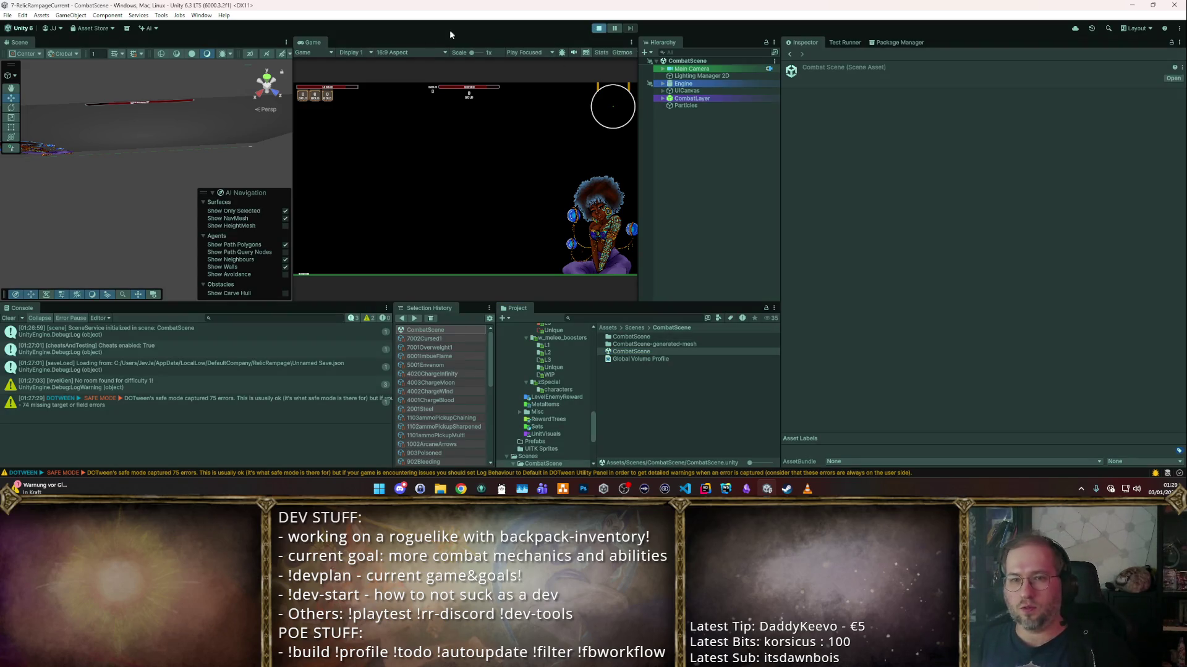
double_click(309, 44)
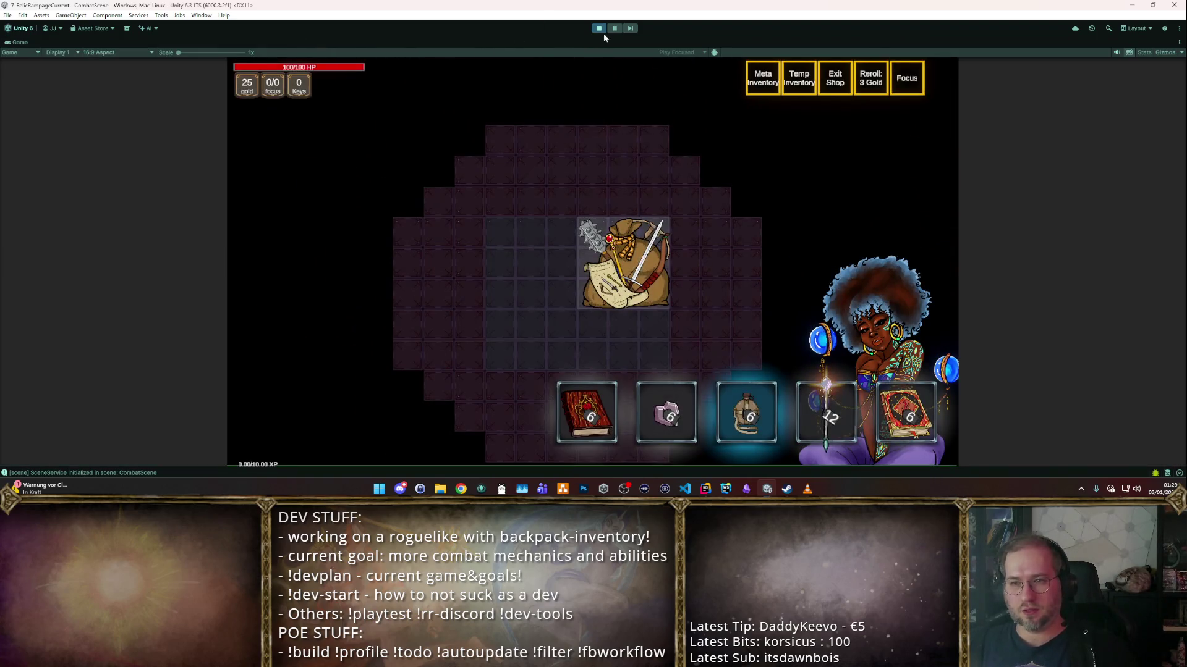
left_click(598, 31)
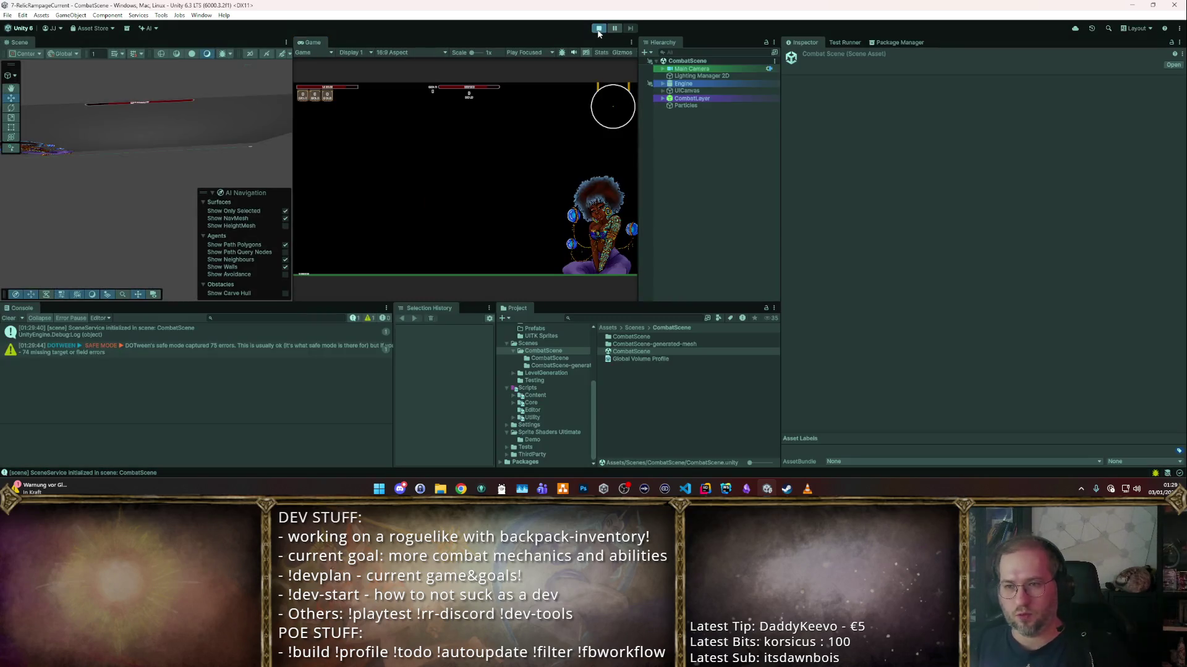
left_click(597, 29)
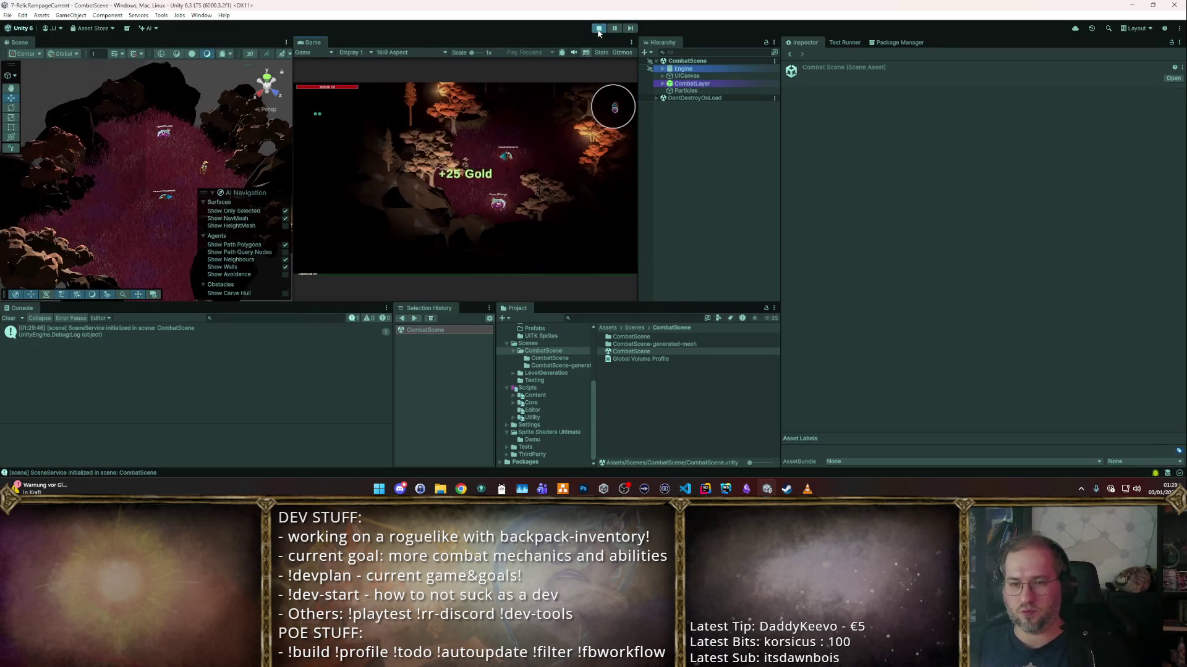
key("ctrl+p")
- Open the Items favourite, then the w_bows folder and its L2 subfolder
scroll(547, 396, "down", 5)
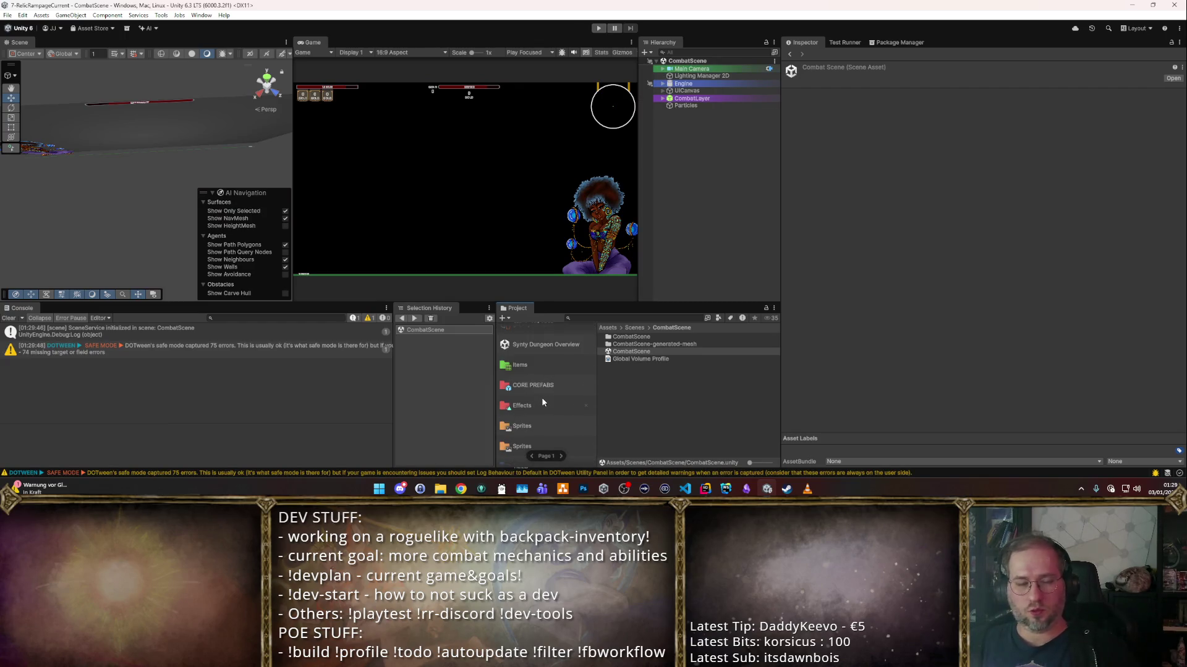
scroll(543, 403, "up", 2)
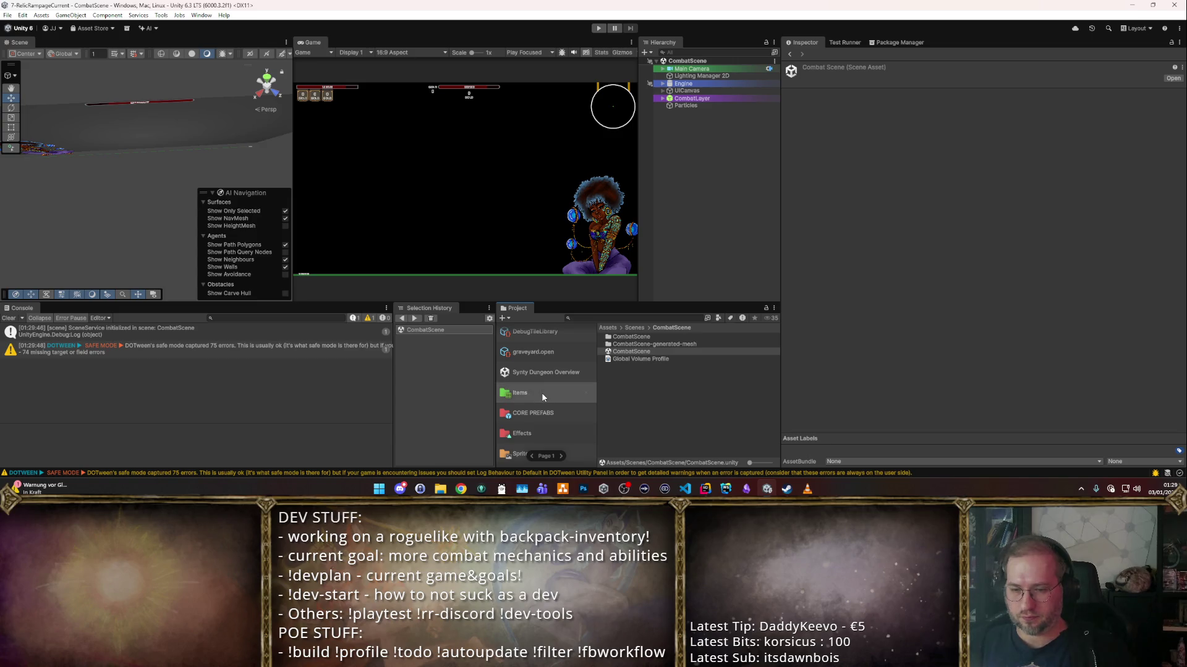
left_click(542, 397)
double_click(647, 404)
double_click(636, 344)
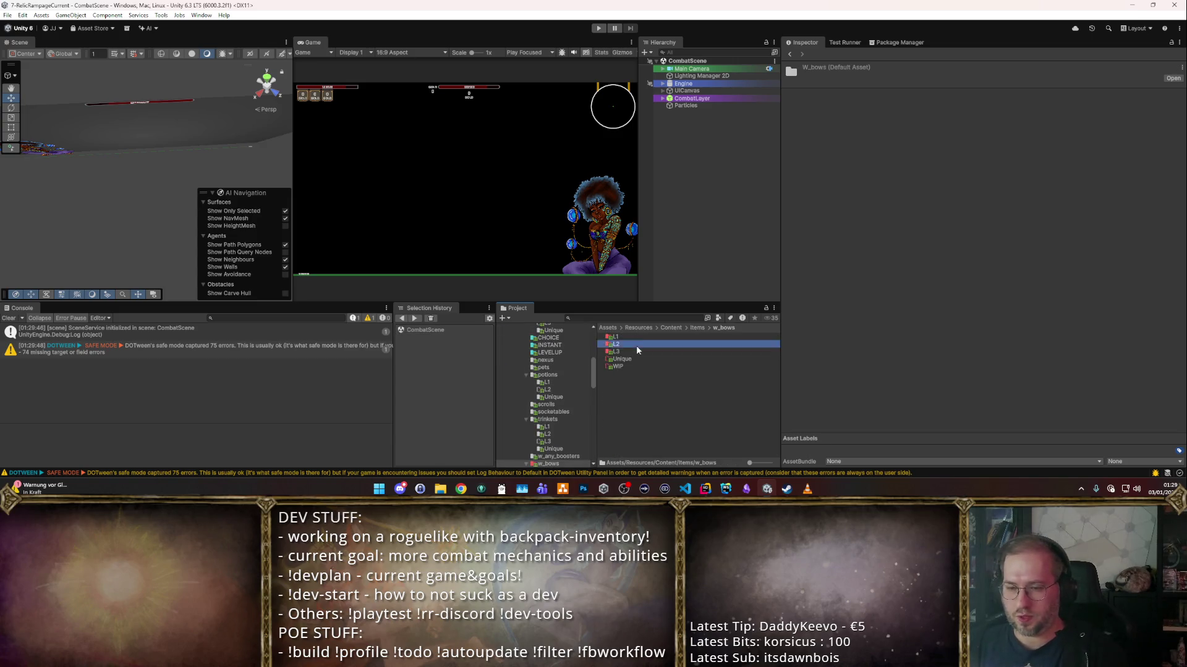
- Select the Angelic Bow in the w_bows L3 folder
key("Down")
key("Down")
key("Down")
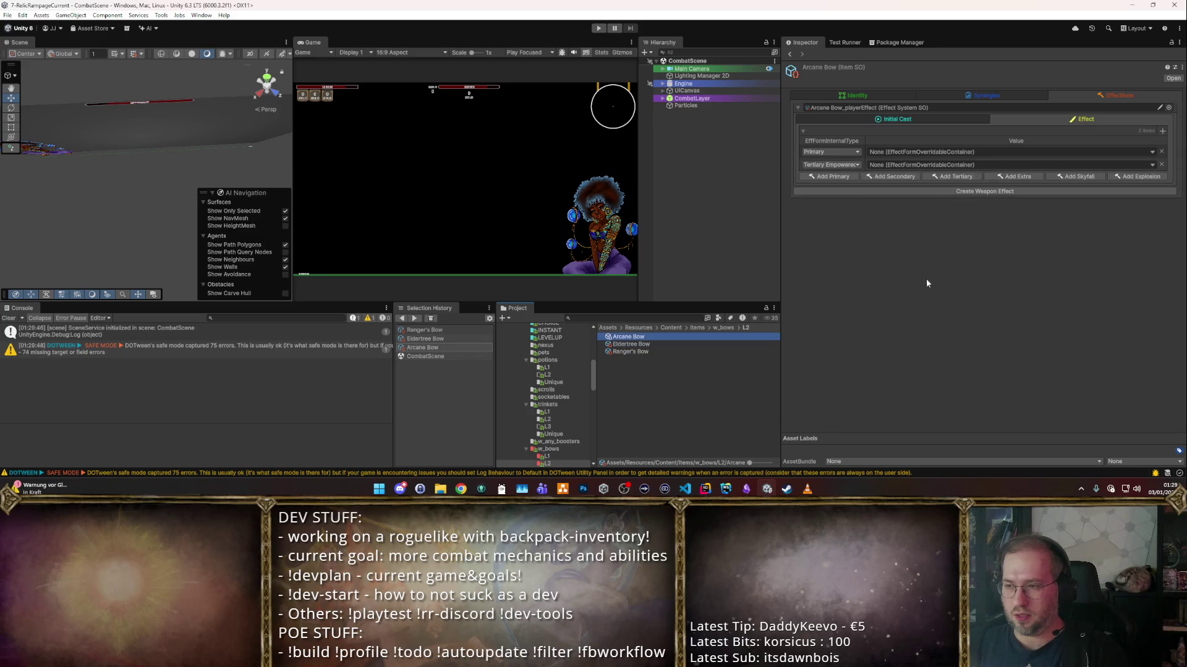
scroll(548, 379, "down", 3)
left_click(547, 416)
left_click(628, 344)
key("Up")
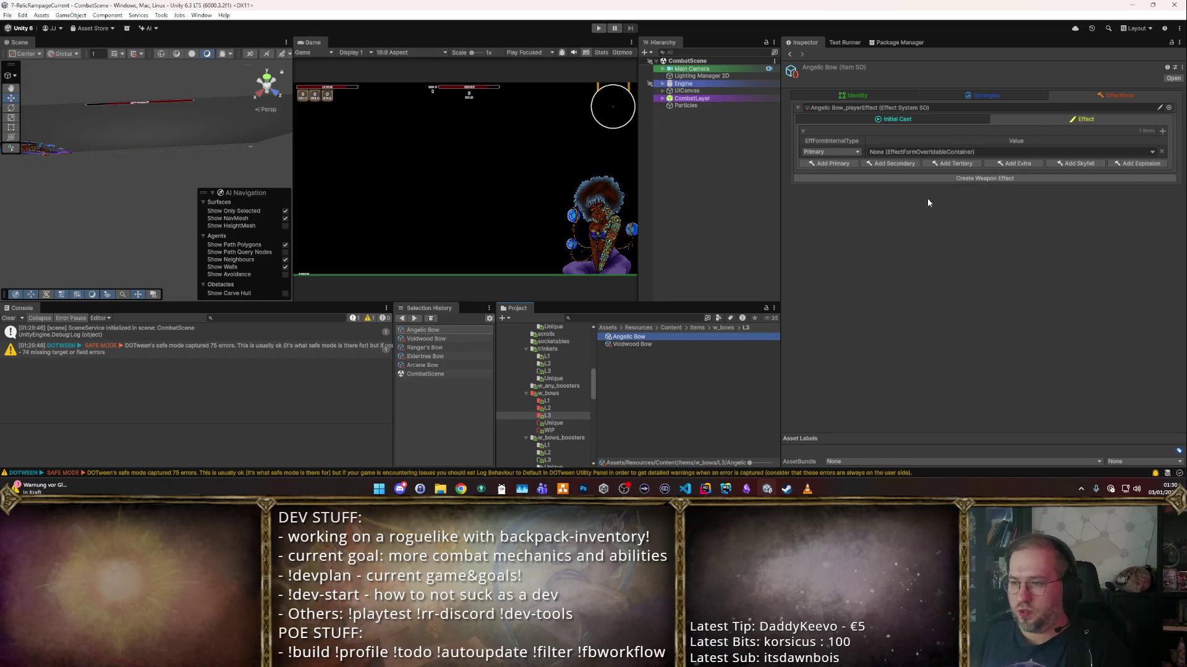
- Review the Angelic Bow's initial cast settings and its list of effect forms
left_click(909, 118)
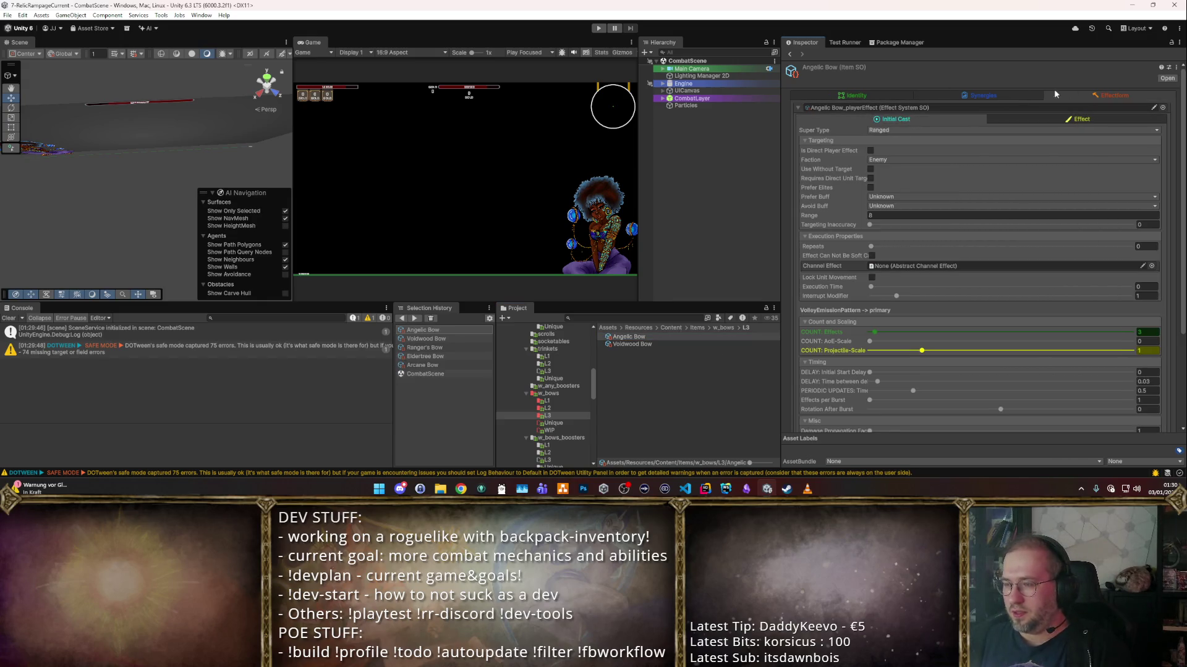
left_click(1090, 119)
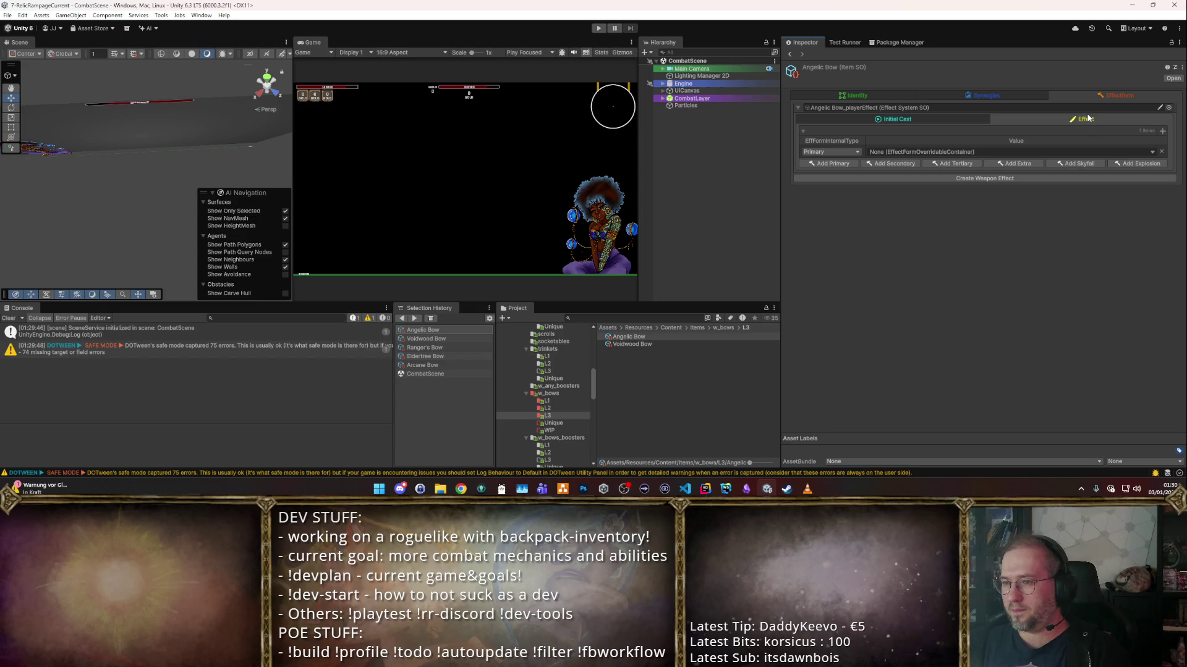
left_click(859, 116)
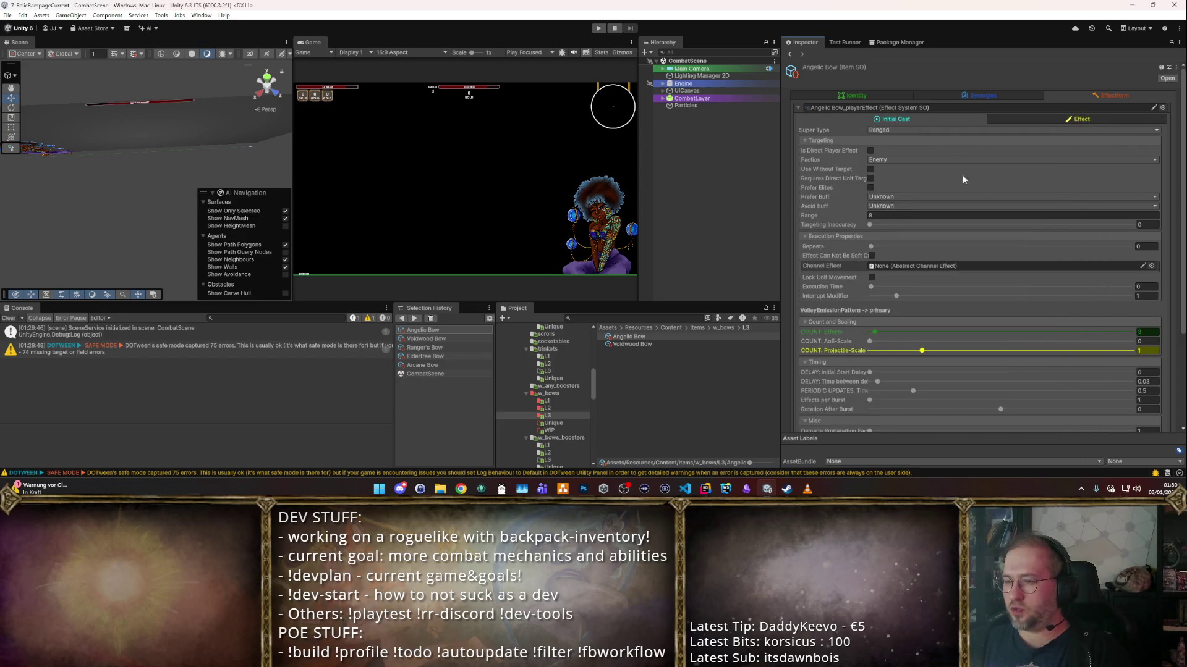
scroll(968, 185, "down", 5)
scroll(1023, 322, "up", 5)
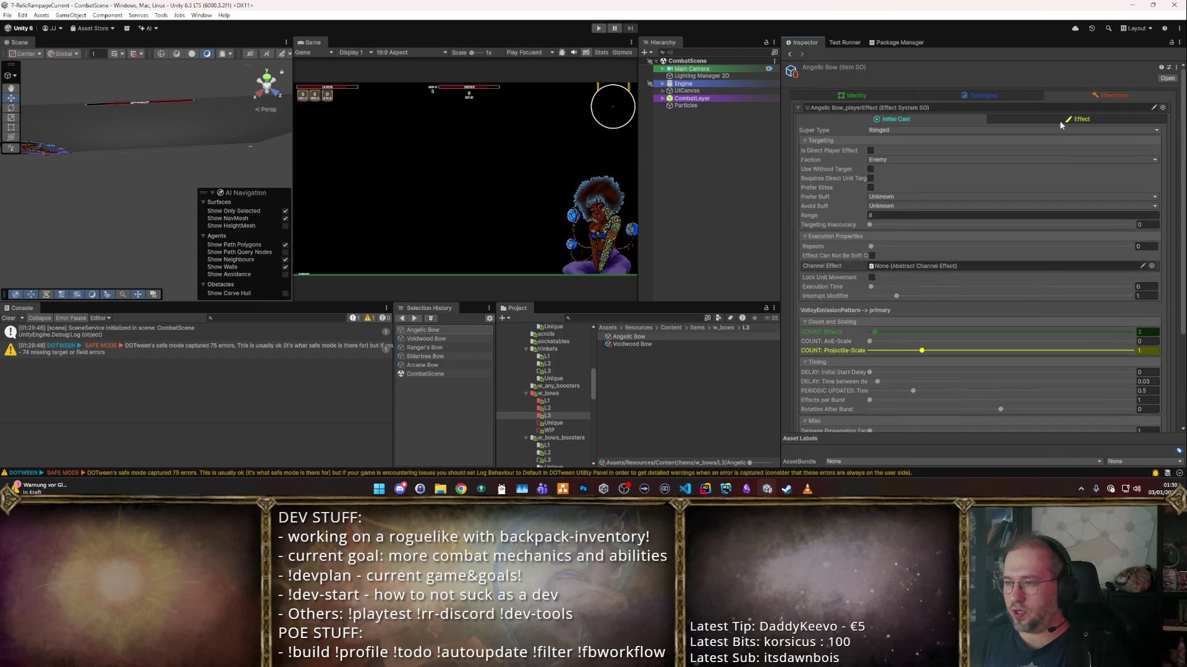
left_click(1059, 121)
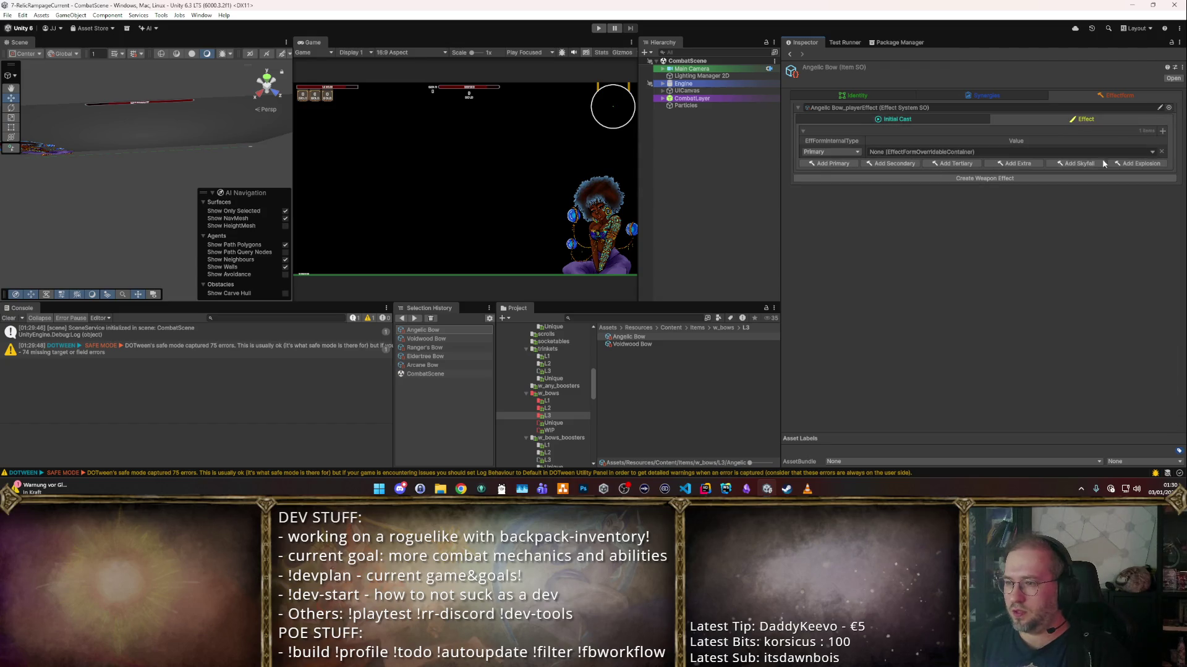
- Set the bow's initial cast effect form to Player_ProjArrow
left_click(1153, 152)
left_click(817, 143)
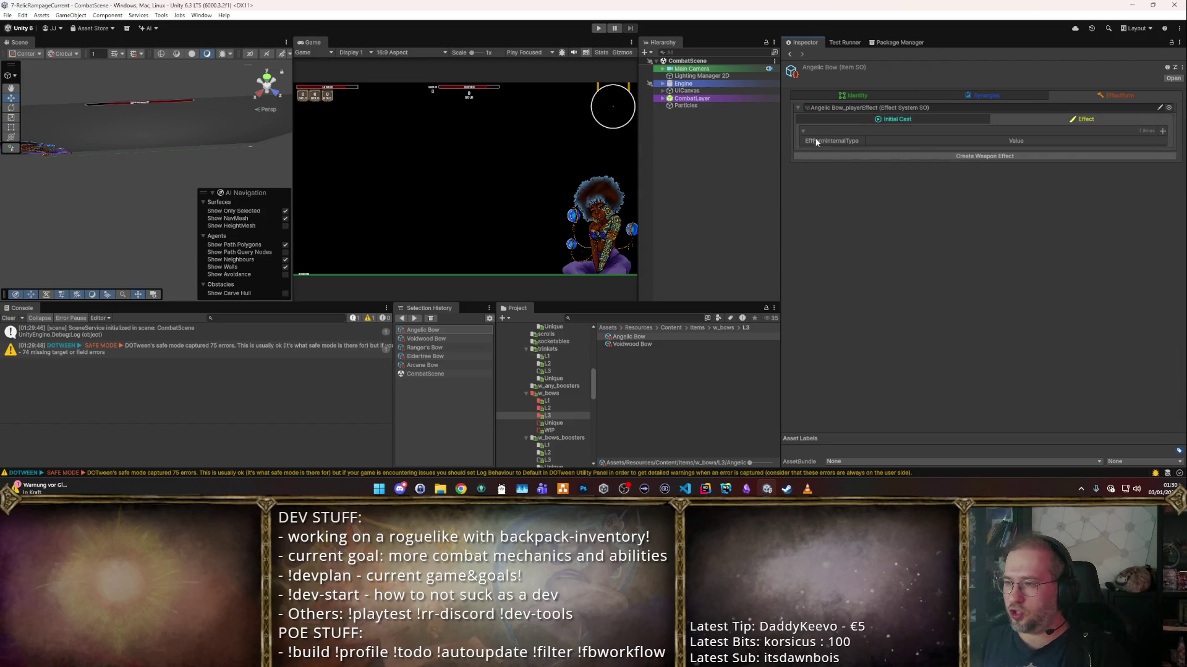
left_click(1149, 170)
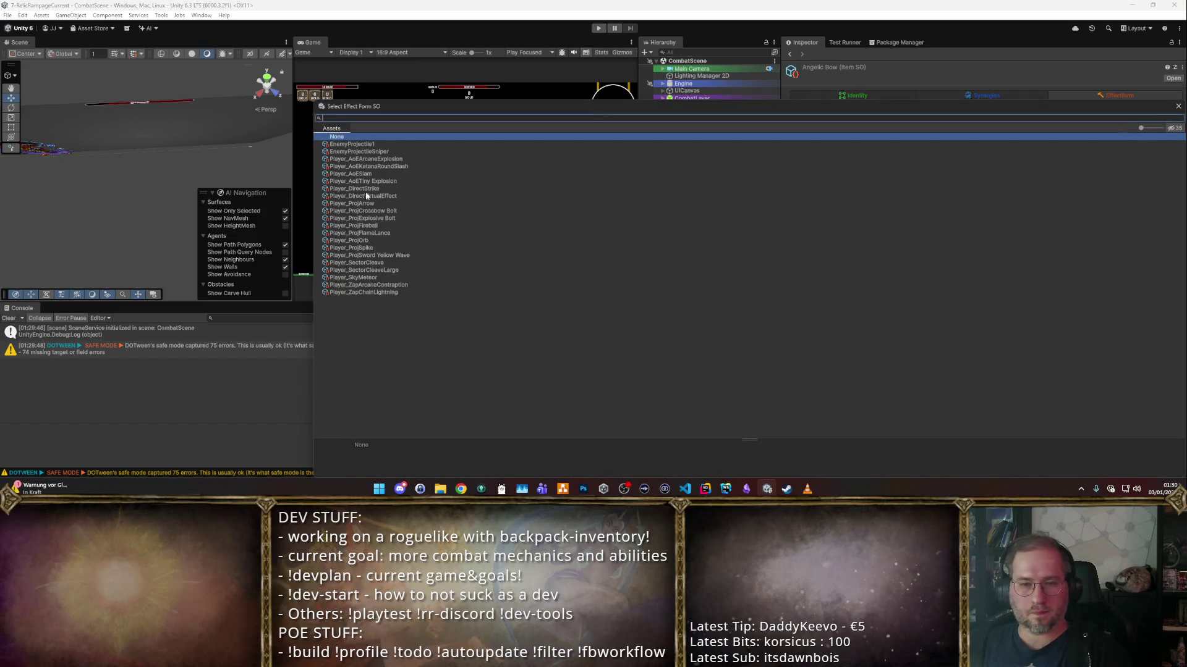
double_click(366, 203)
left_click(915, 120)
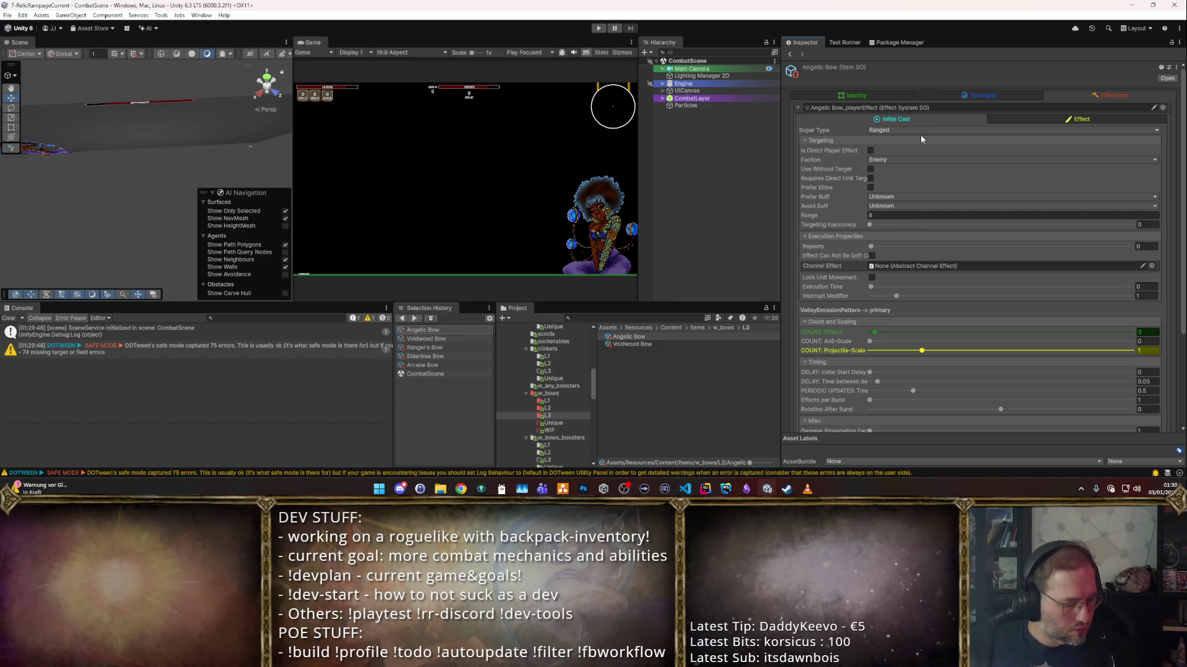
- Show the bow's synergy modules and start the game
scroll(1013, 197, "down", 5)
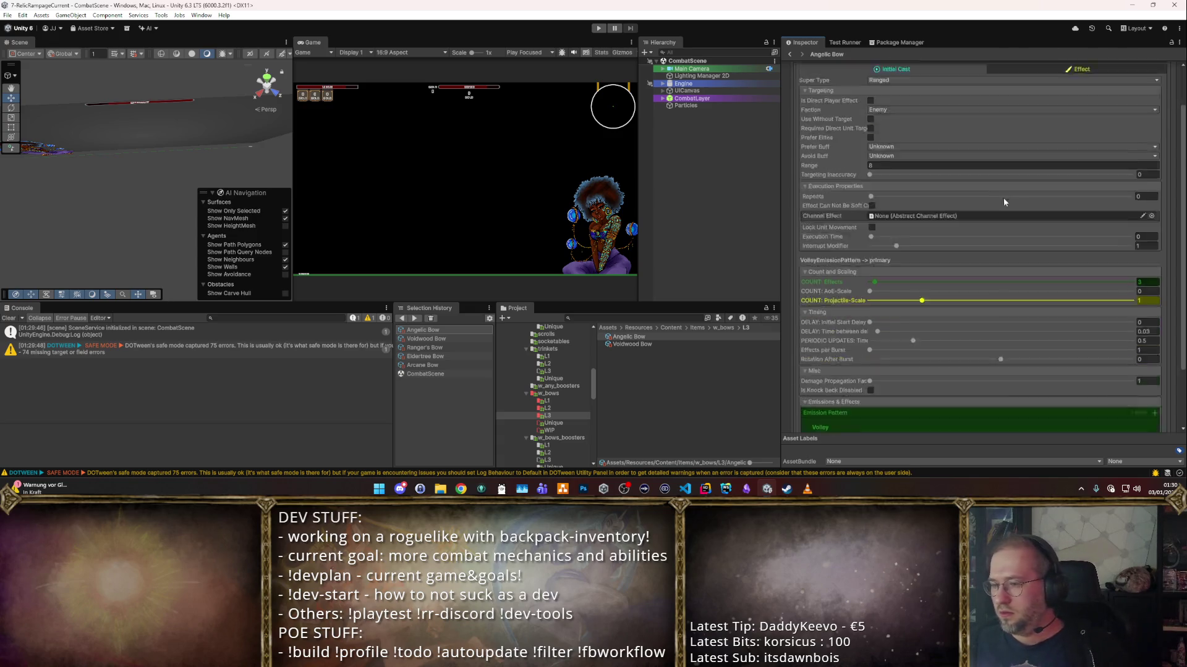
scroll(852, 230, "up", 5)
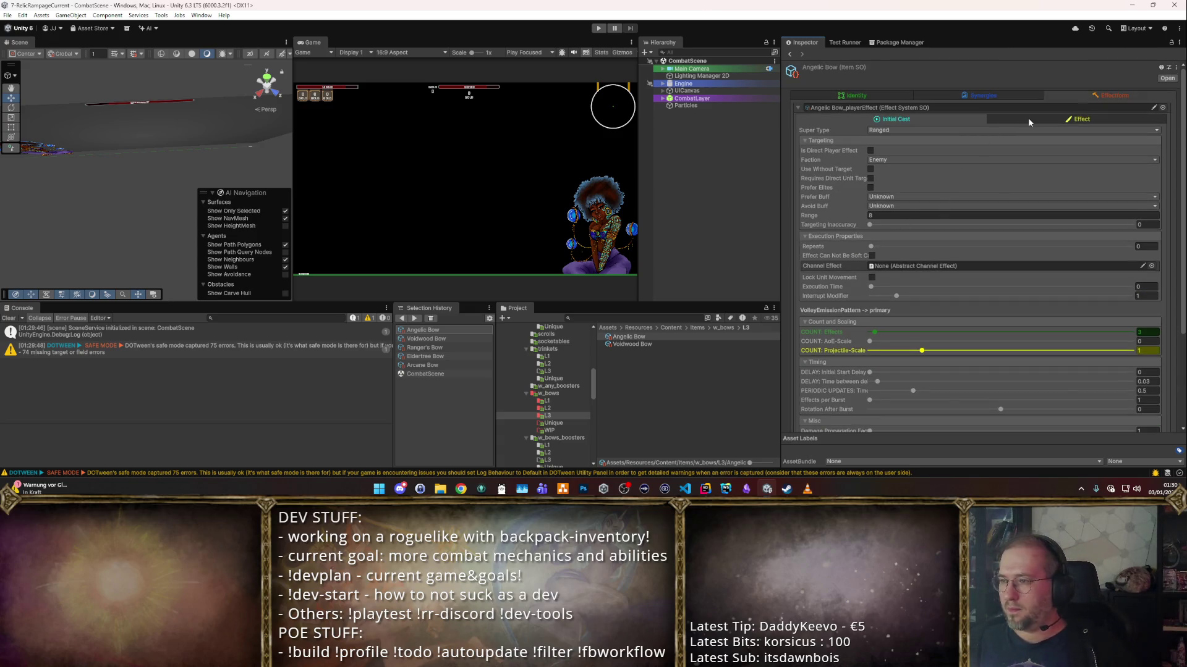
left_click(1010, 96)
left_click(599, 28)
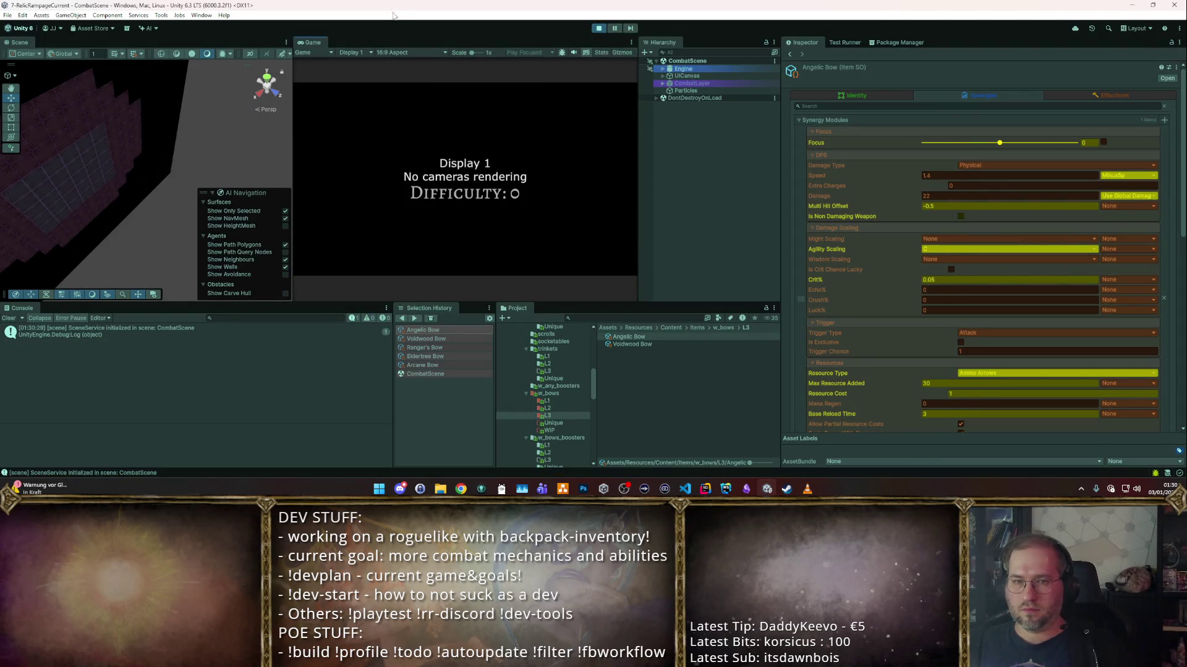
- Maximise the Game view, enable cheats, and place the rotated Angelic Bow in the backpack
double_click(313, 42)
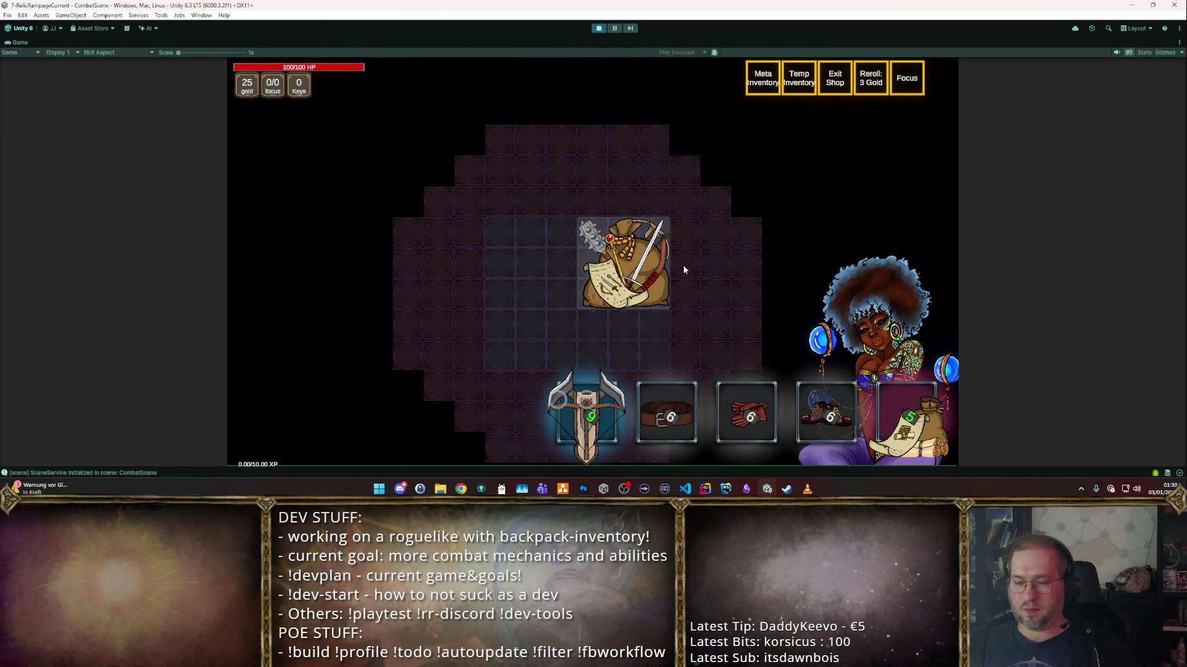
key("F1")
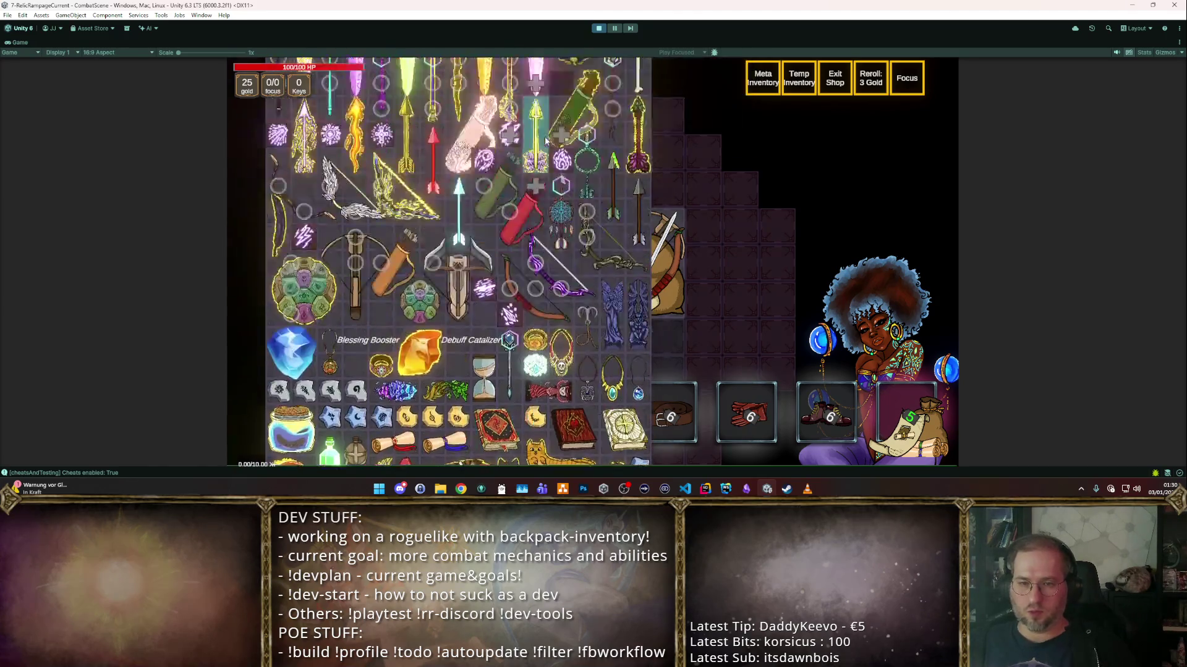
left_click_drag(507, 309, 513, 259)
key("r")
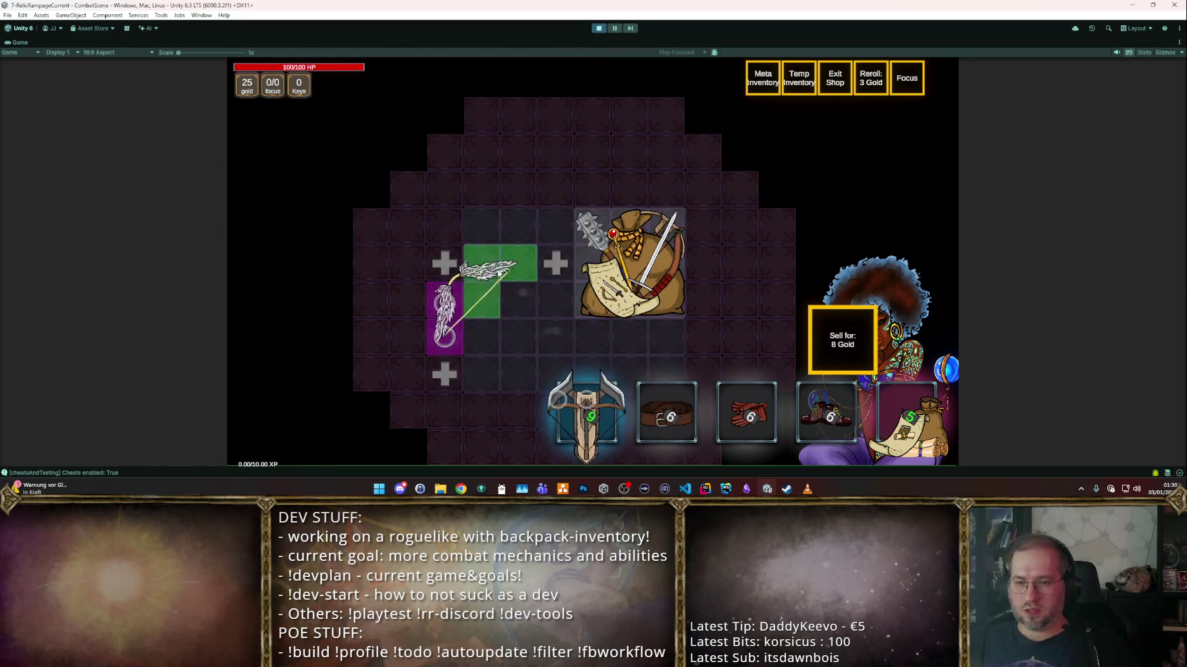
mouse_move(510, 247)
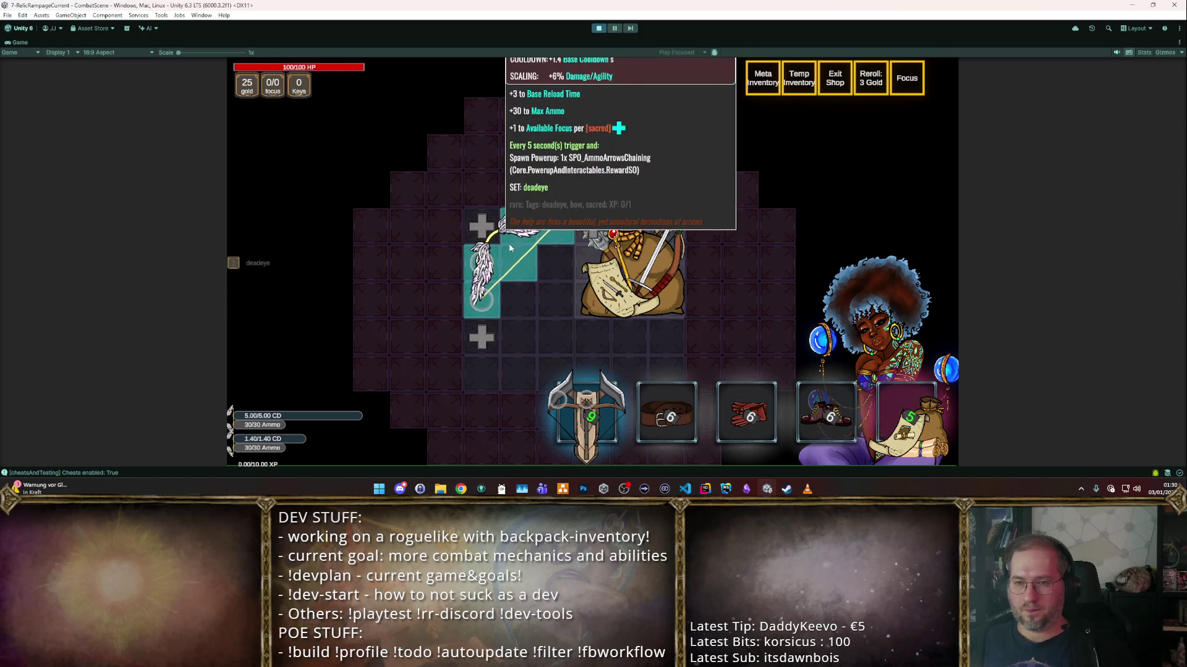
key("Escape")
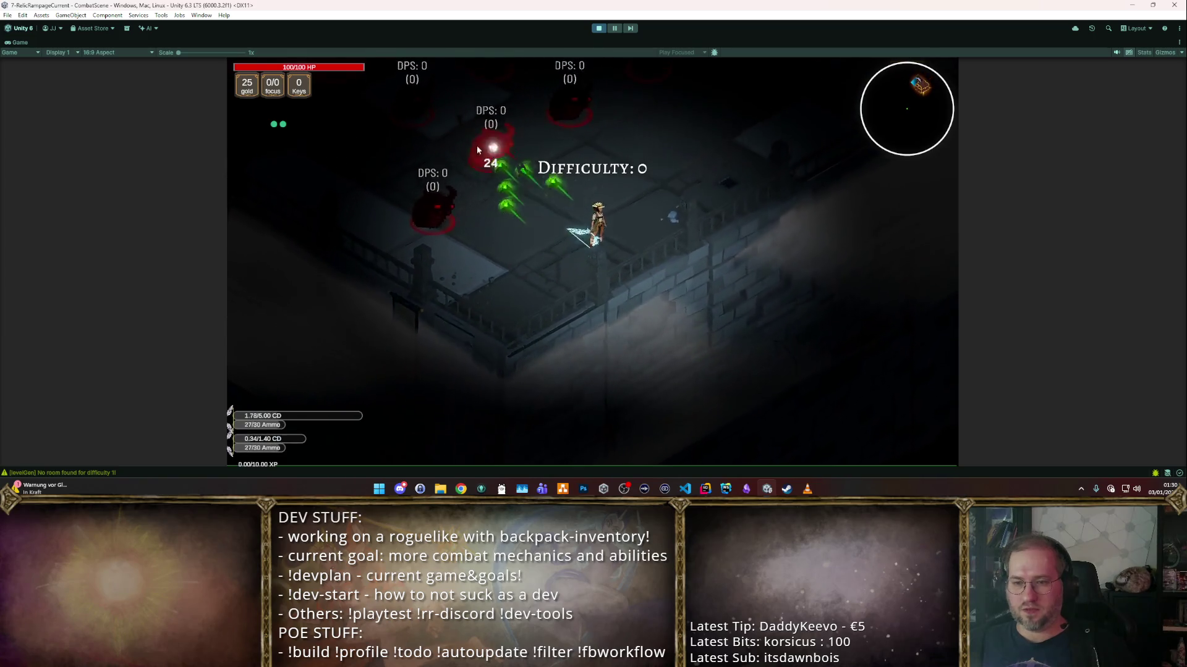
- Walk the character around the room among the training dummies
key("w")
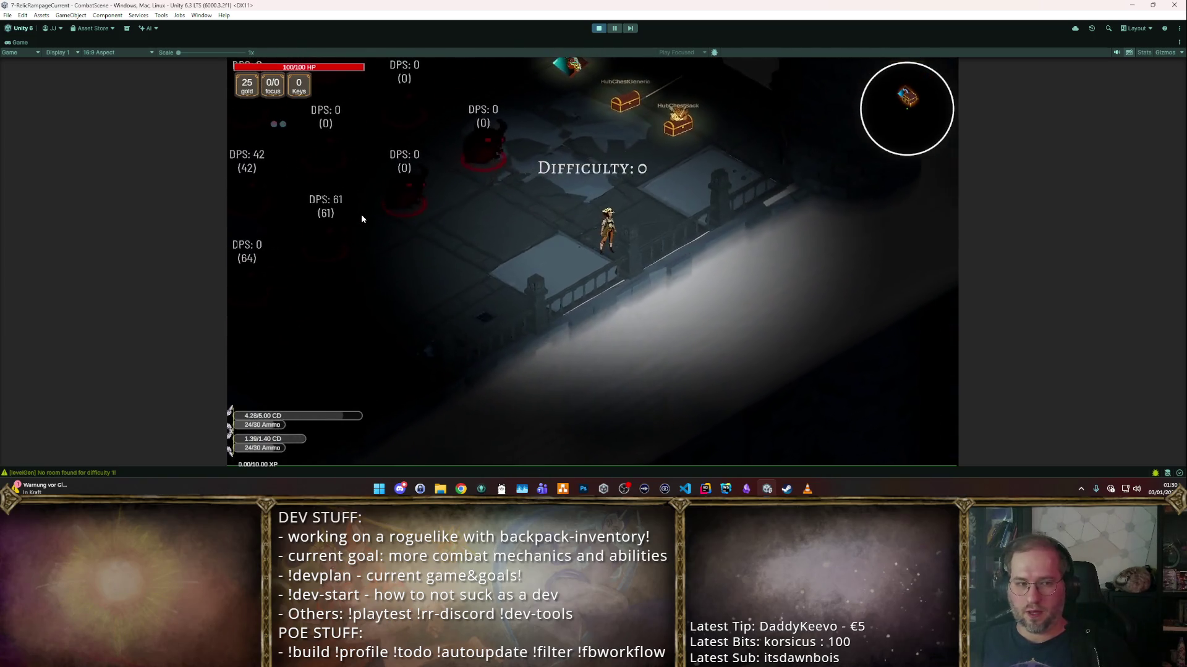
key("a")
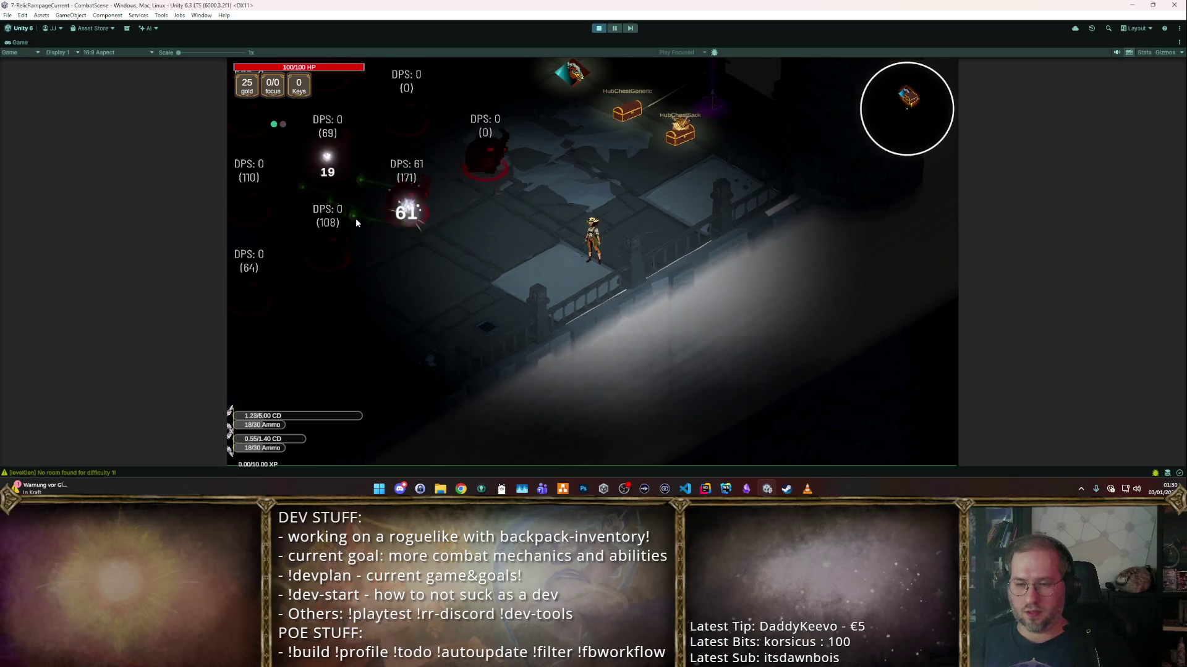
key("a")
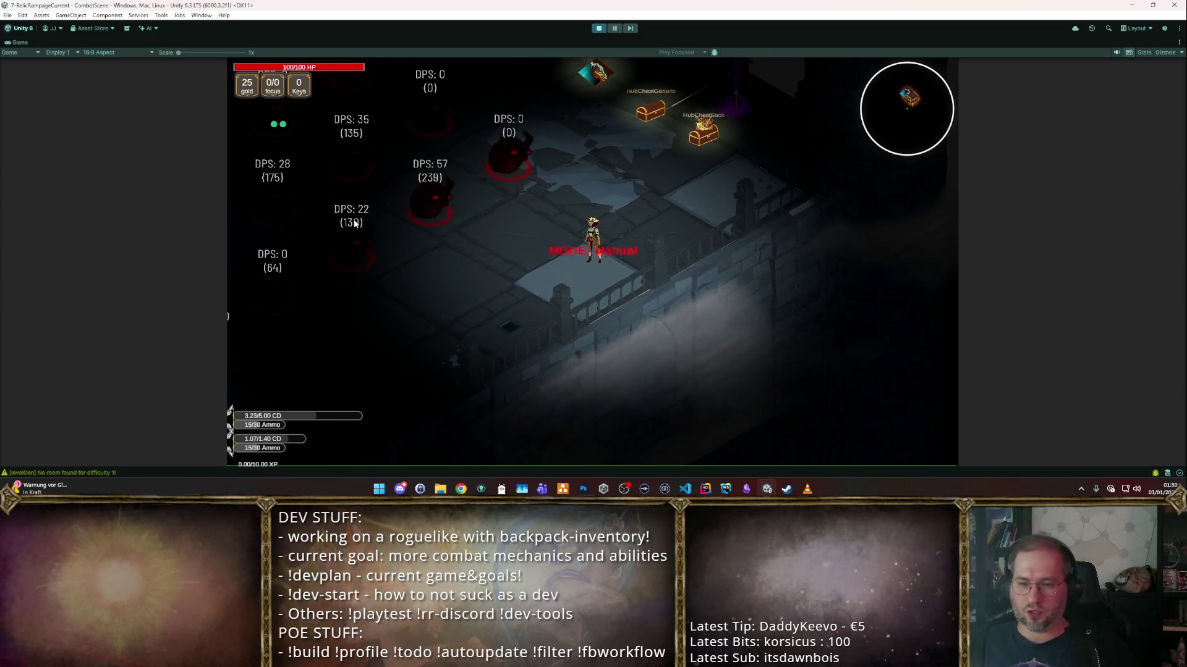
key("a")
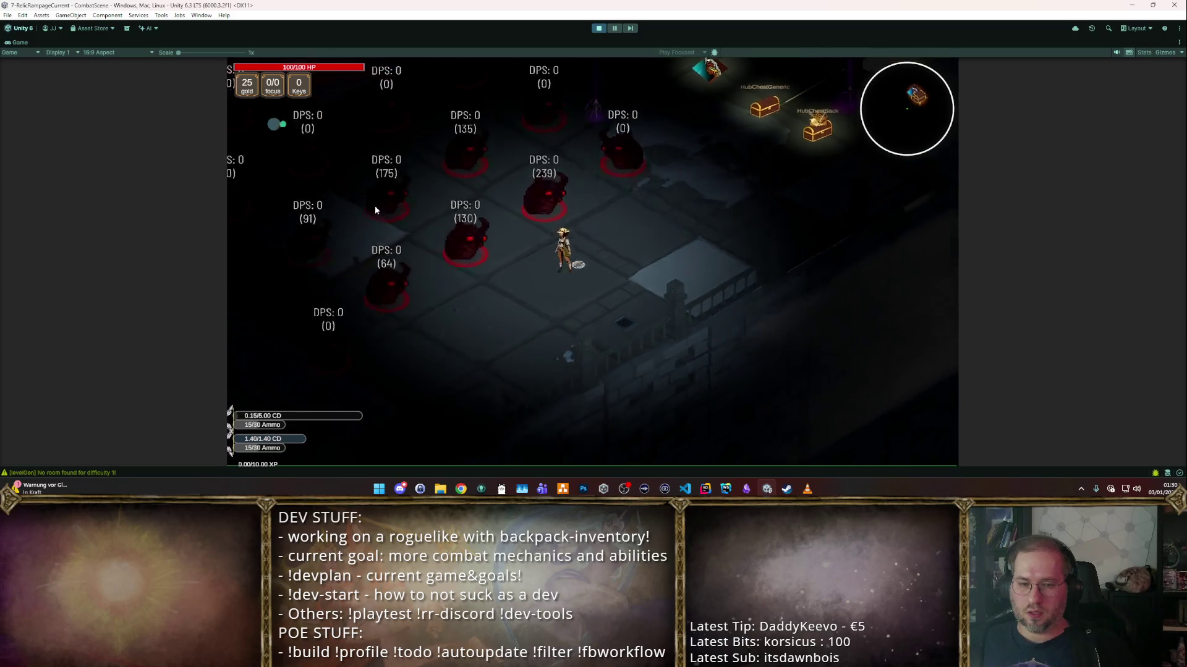
key("a")
key("w")
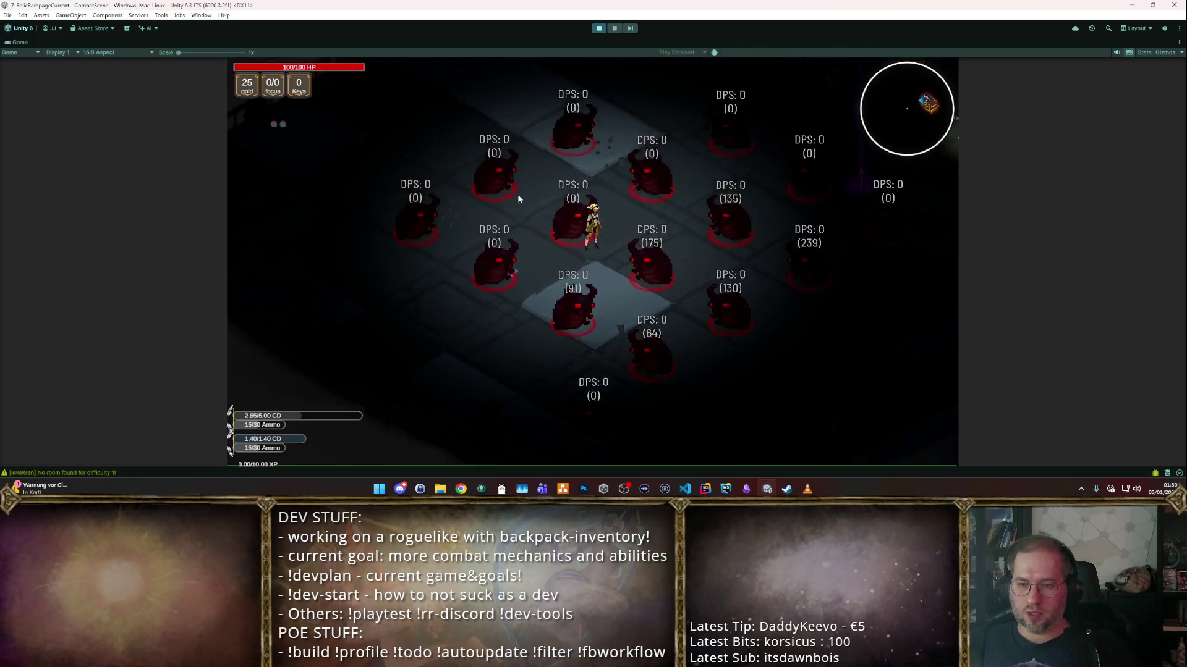
key("d")
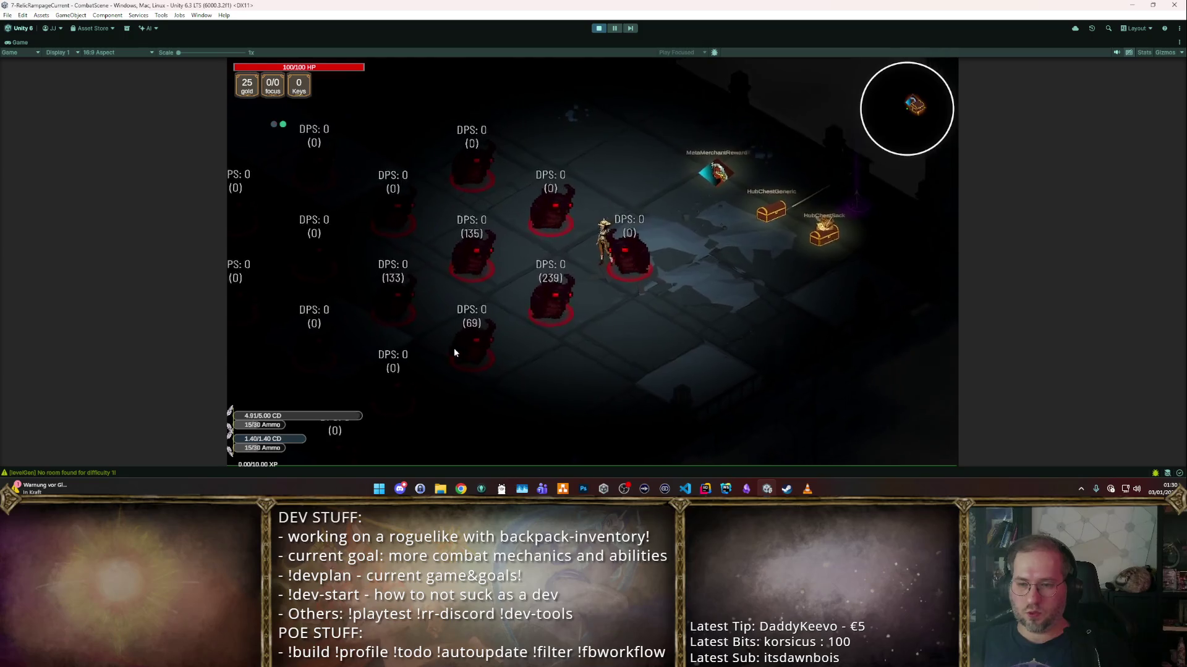
key("s")
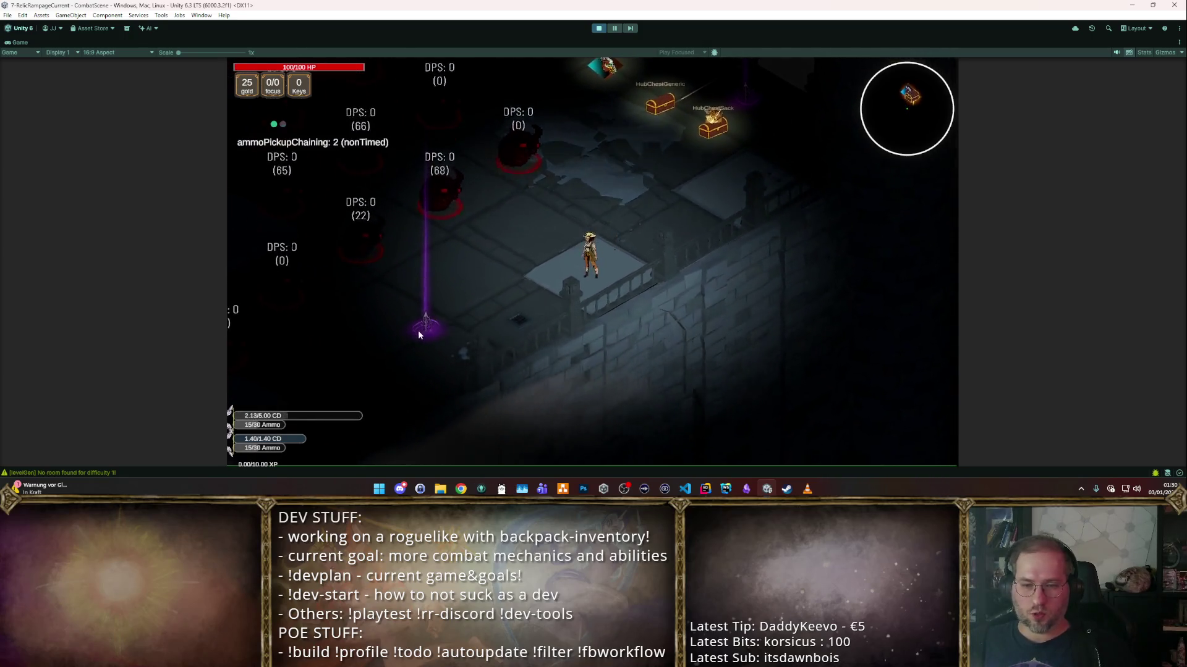
- Fire the bow and its main ability at the training dummies while moving
left_click(462, 187)
right_click(417, 268)
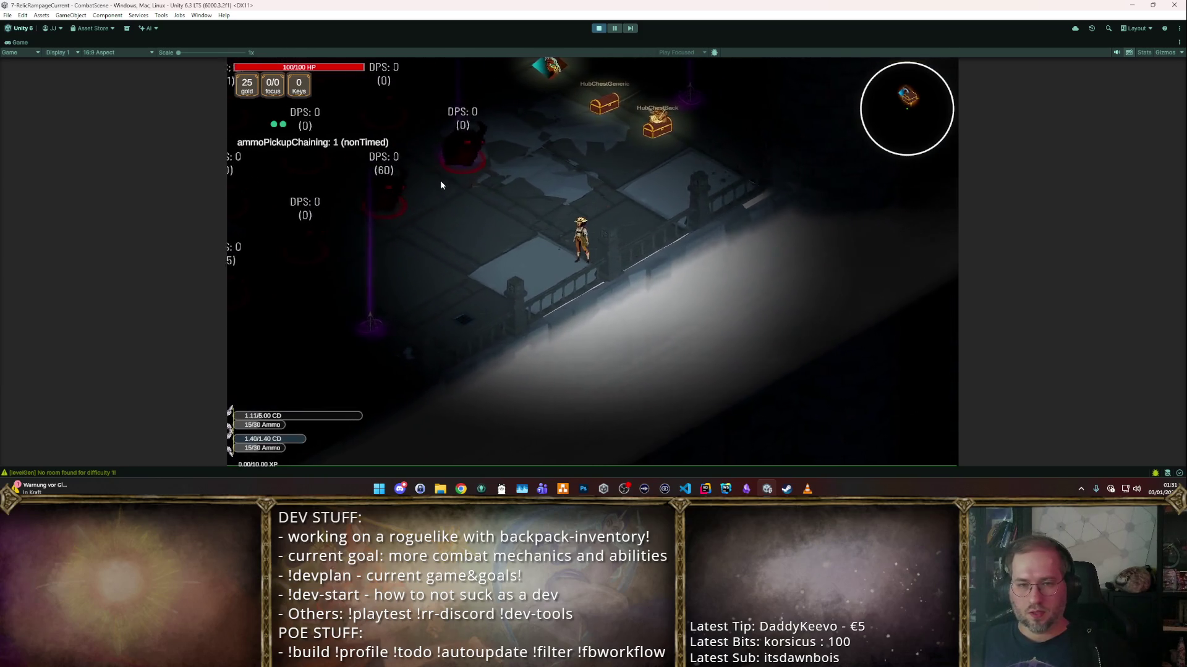
key("a")
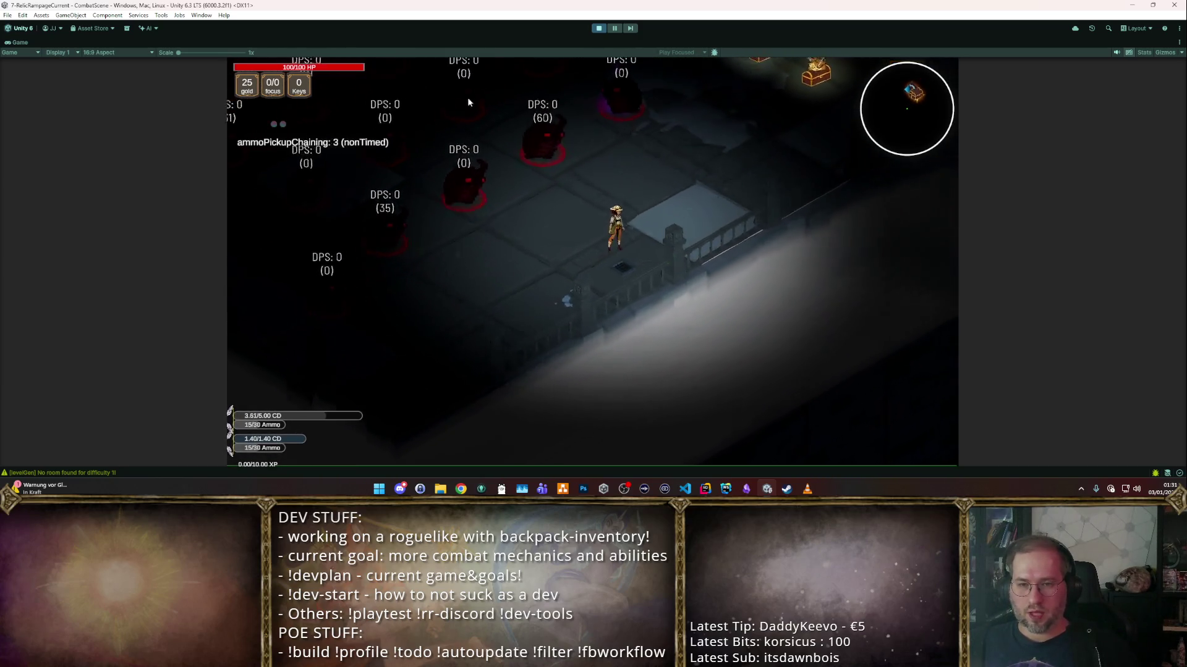
left_click(414, 130)
right_click(412, 149)
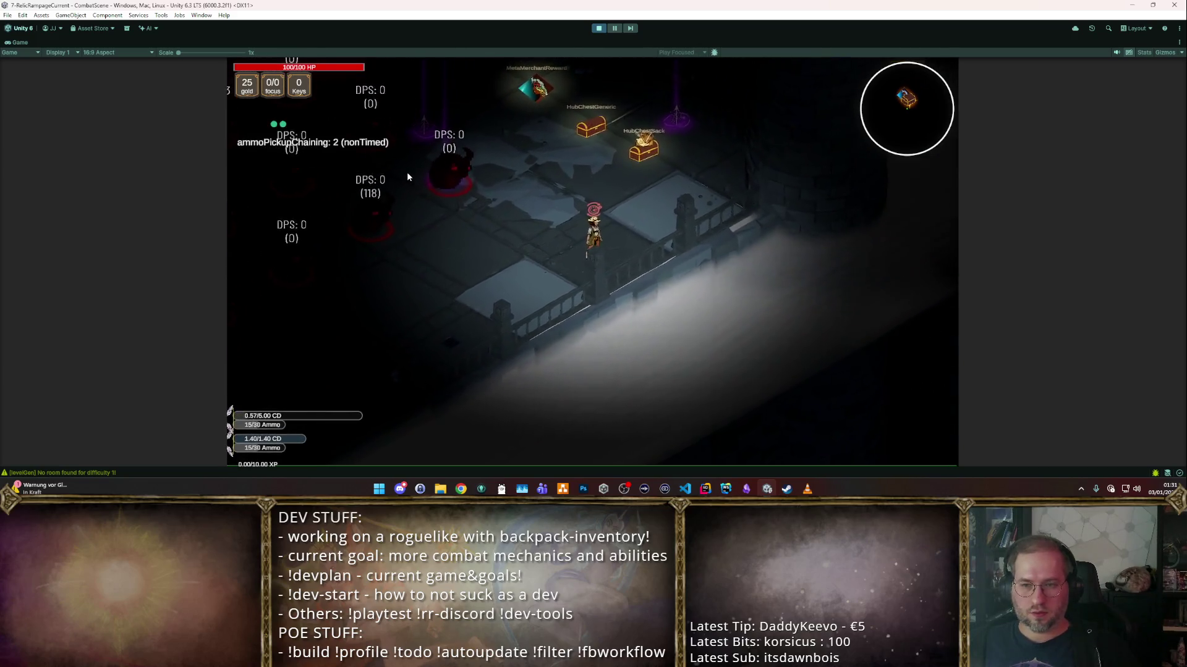
left_click(383, 210)
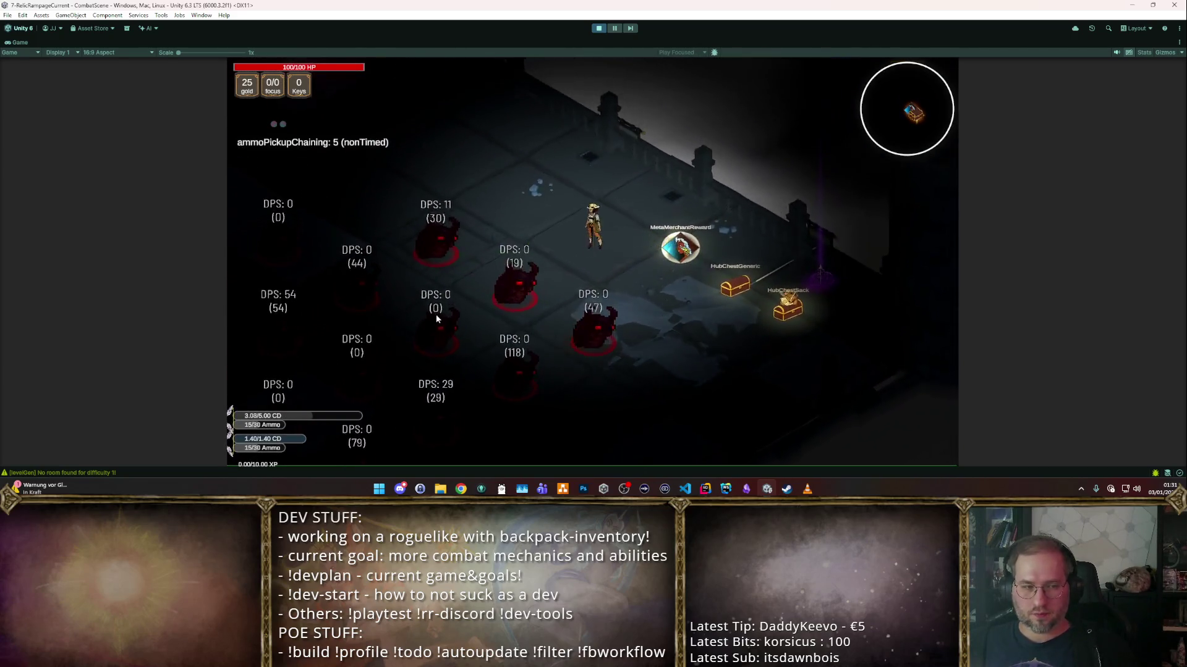
left_click(436, 318)
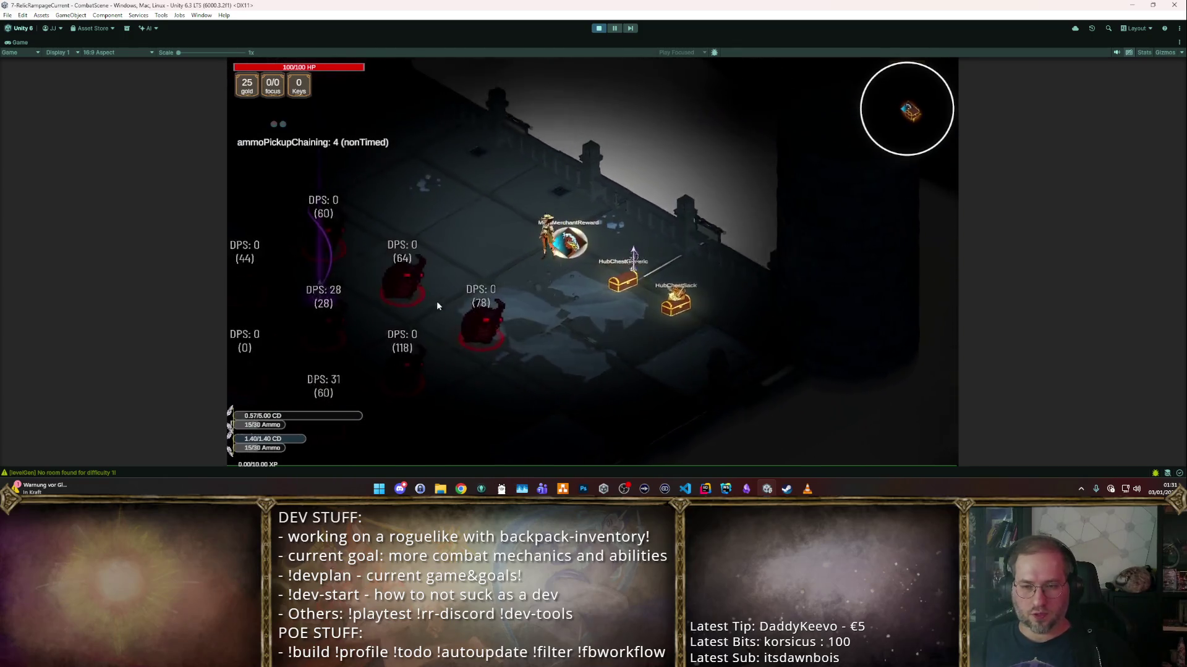
- Keep attacking the dummies, collect the dropped arrow, take Boost Focus, and stop Play
key("w")
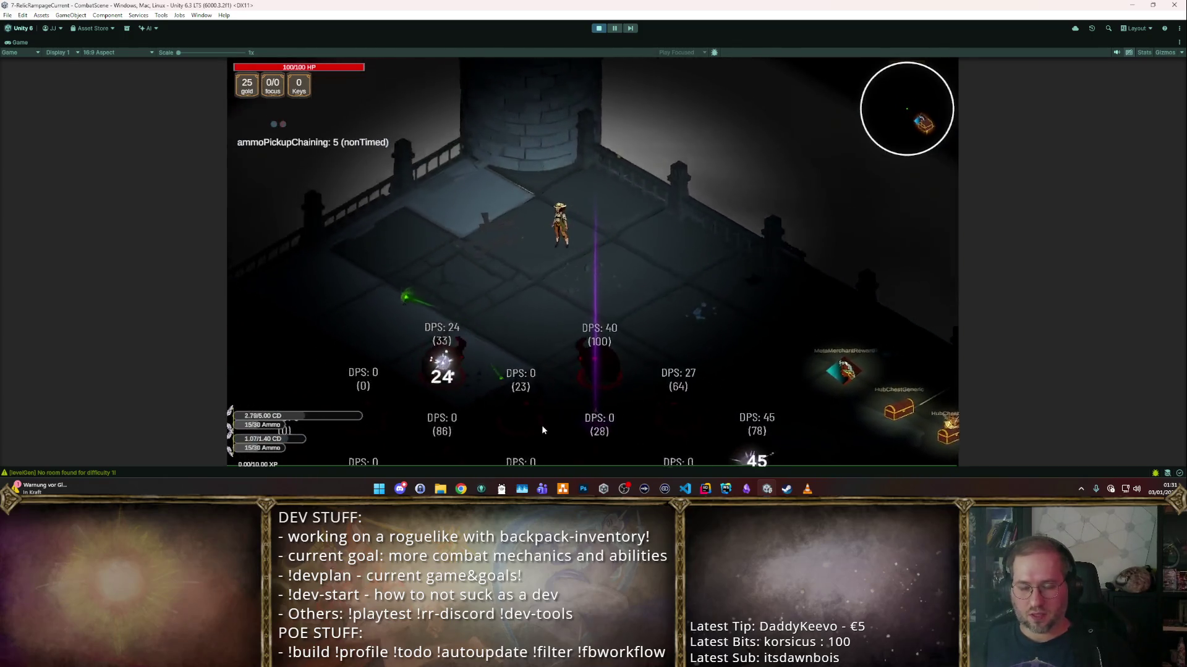
key("a")
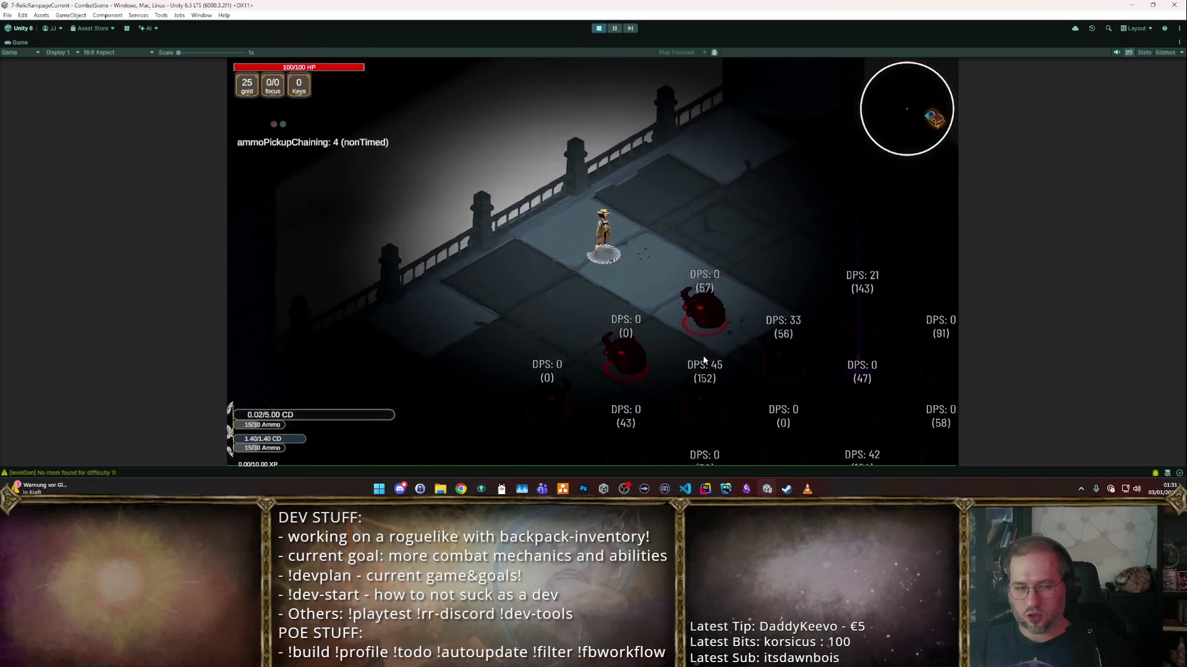
left_click(672, 393)
key("s")
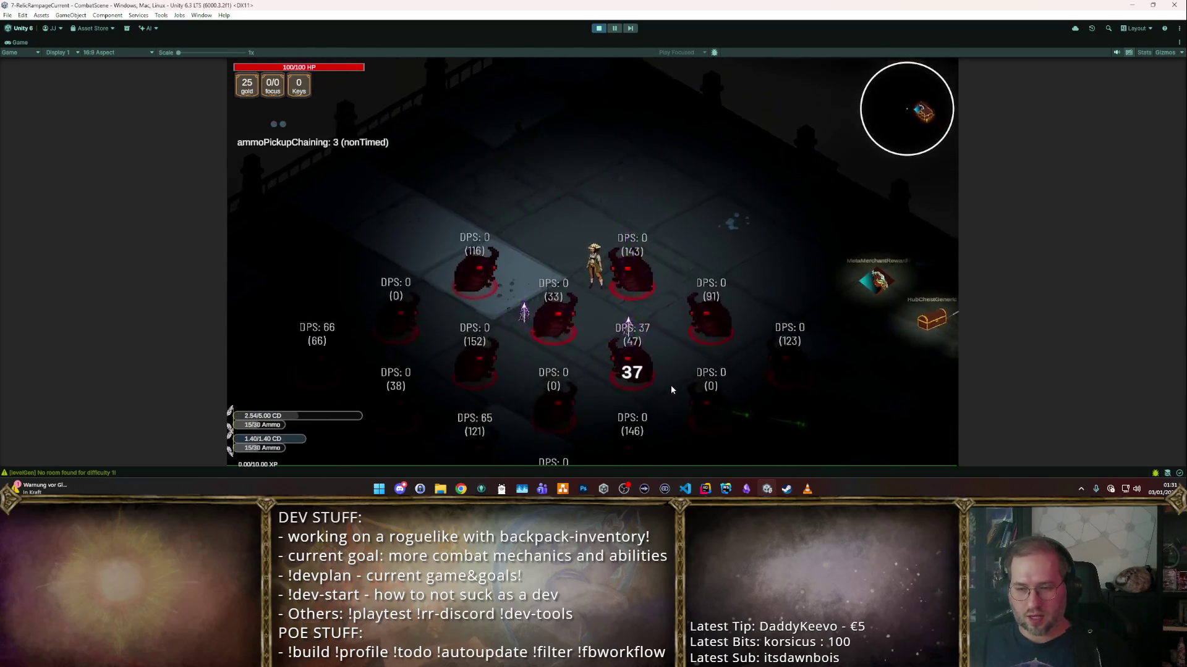
key("a")
left_click(635, 279)
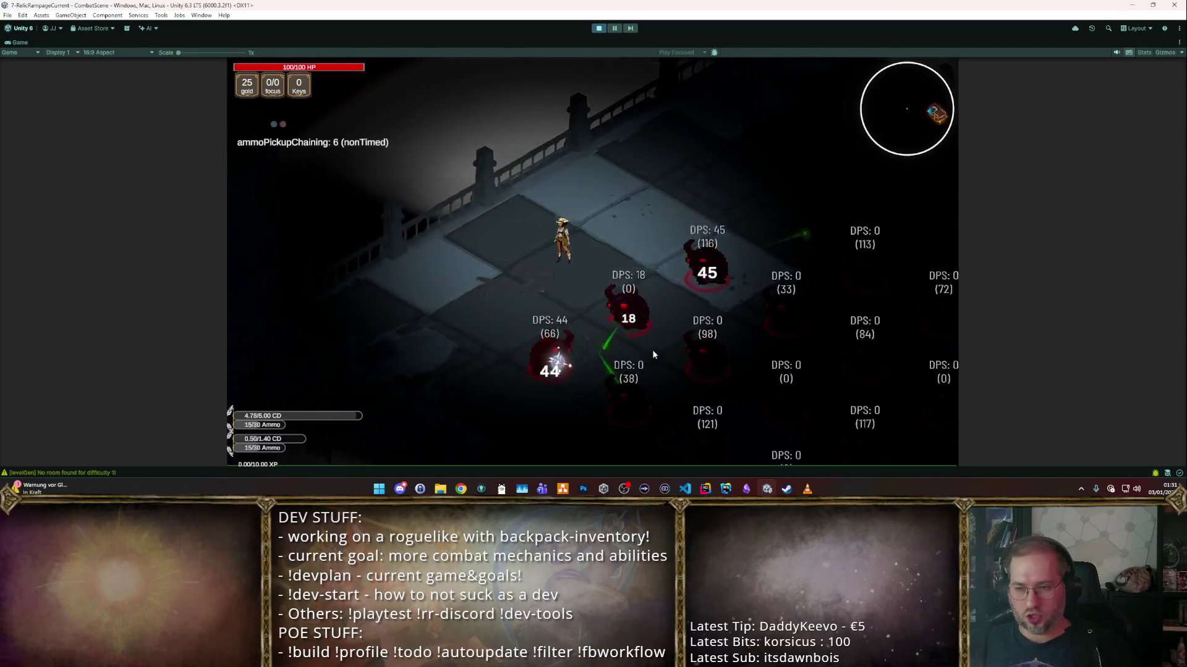
right_click(651, 350)
key("s")
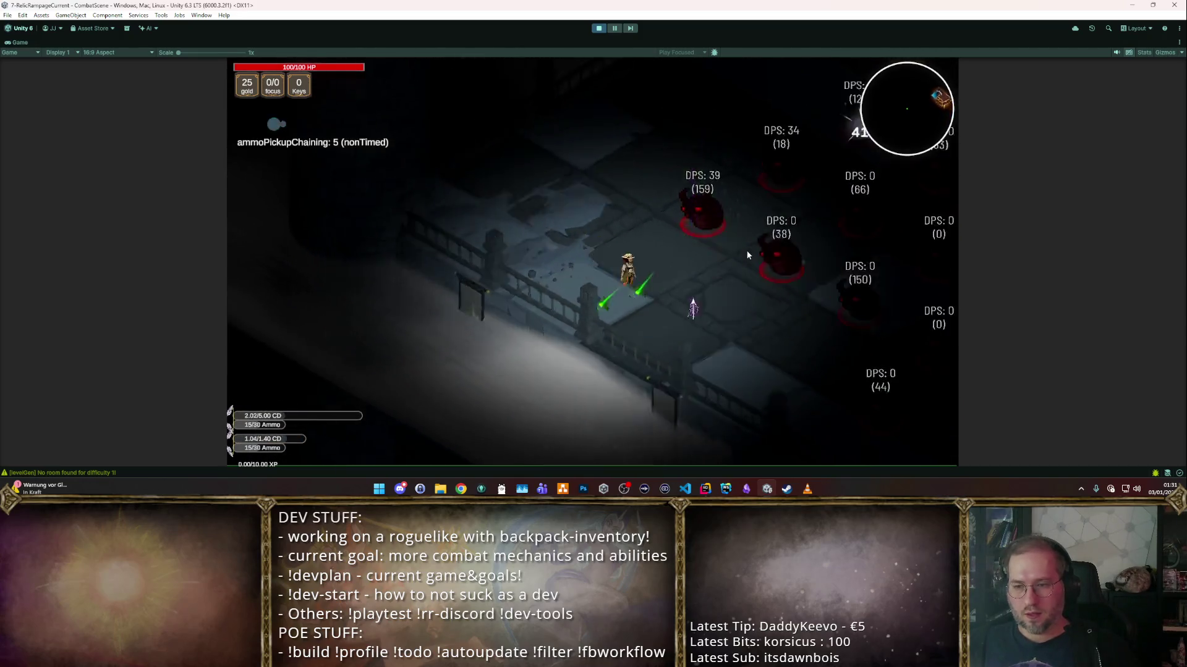
key("d")
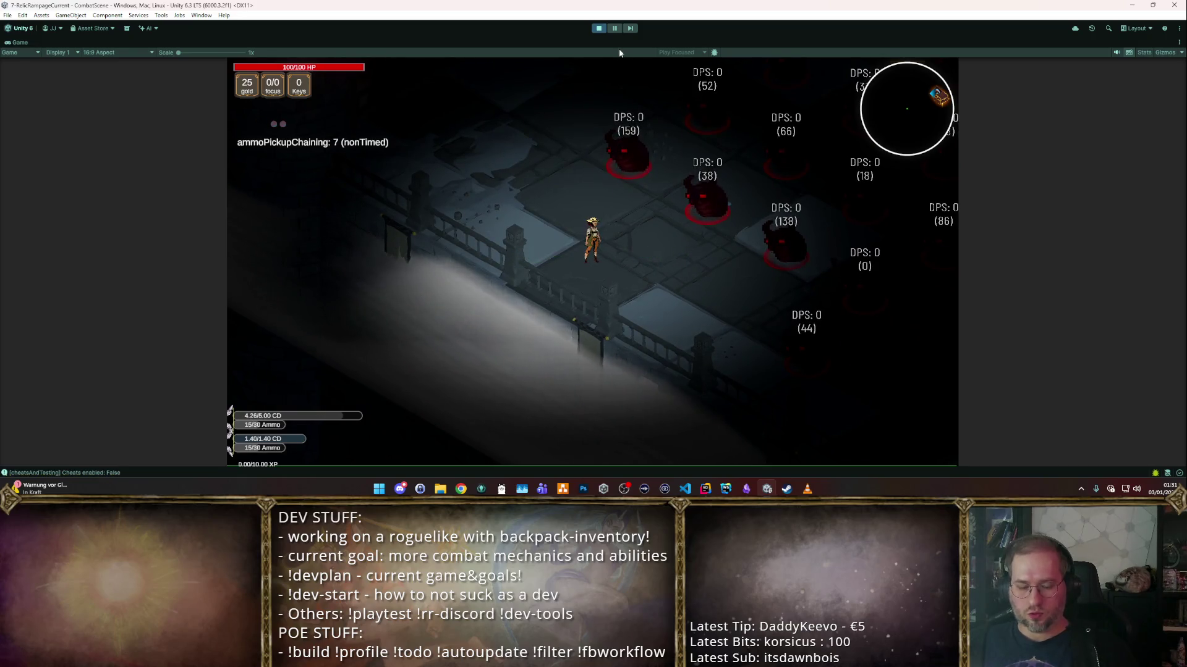
key("1")
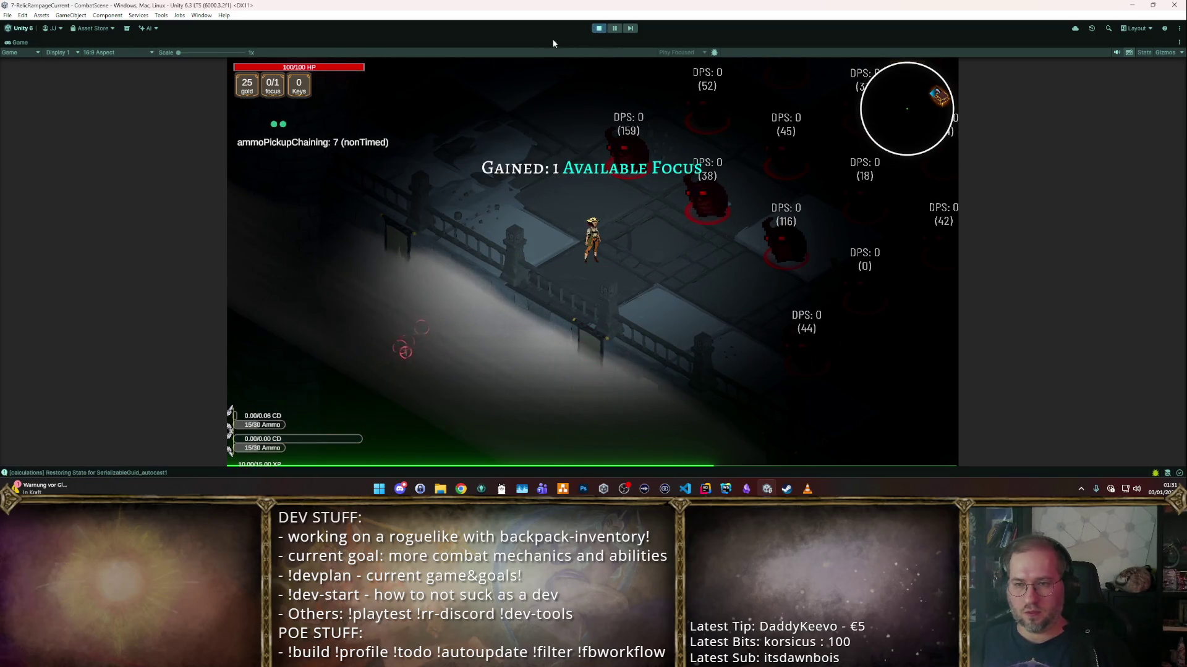
left_click(597, 28)
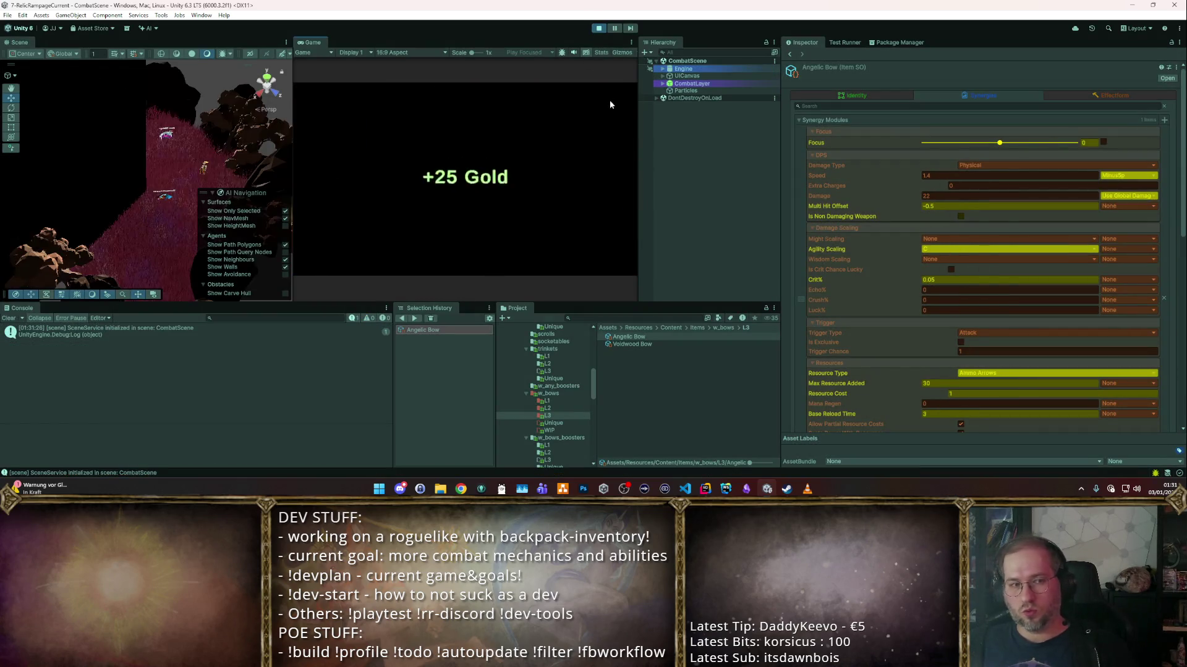
- Reload the saved game, sell the staff for gold, and enable cheats
key("F9")
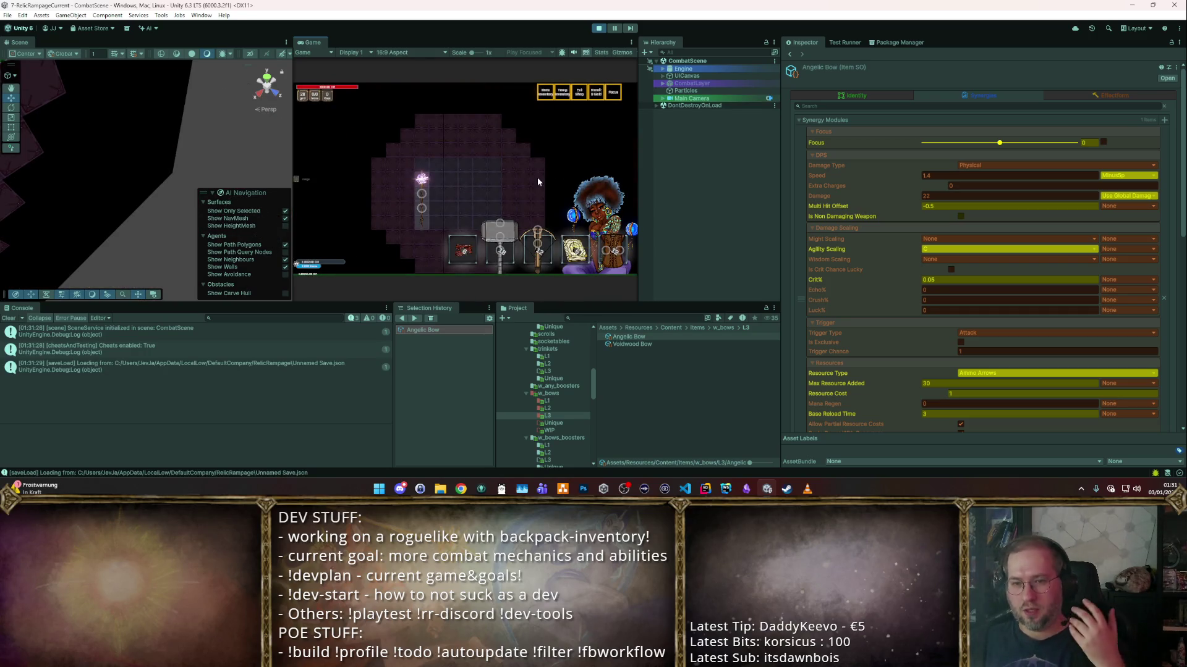
left_click(423, 197)
left_click(583, 216)
key("F1")
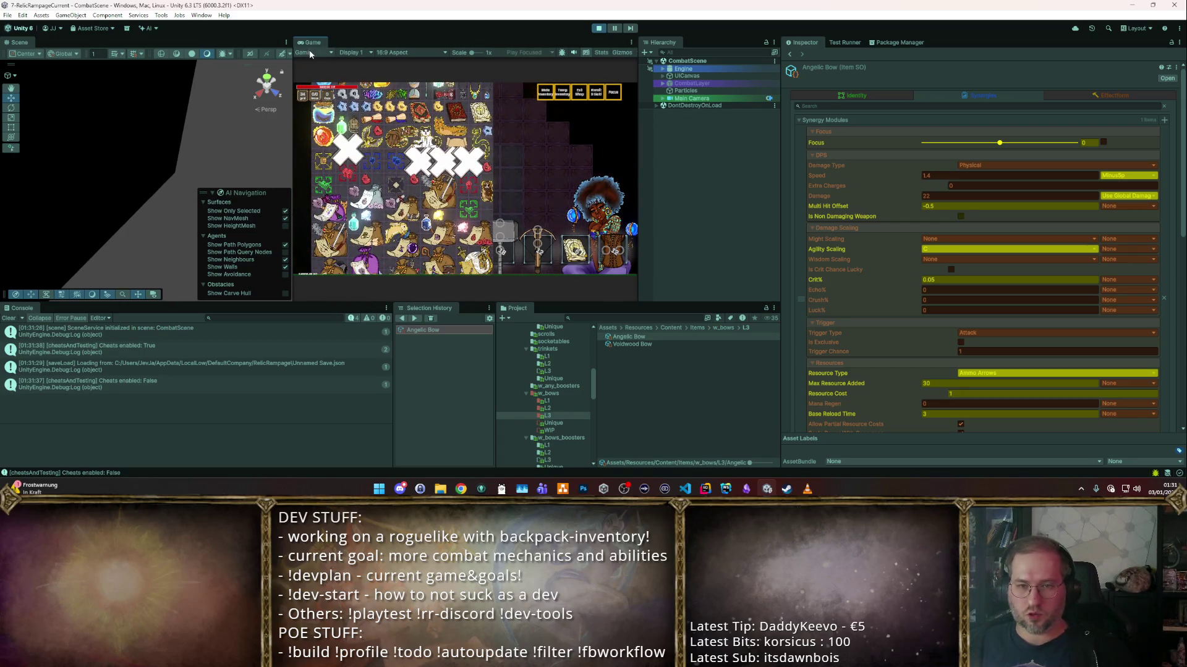
- Maximise the Game view and place the Angelic Bow and Astrologer's Garb in the backpack
key("shift+space")
scroll(468, 229, "up", 2)
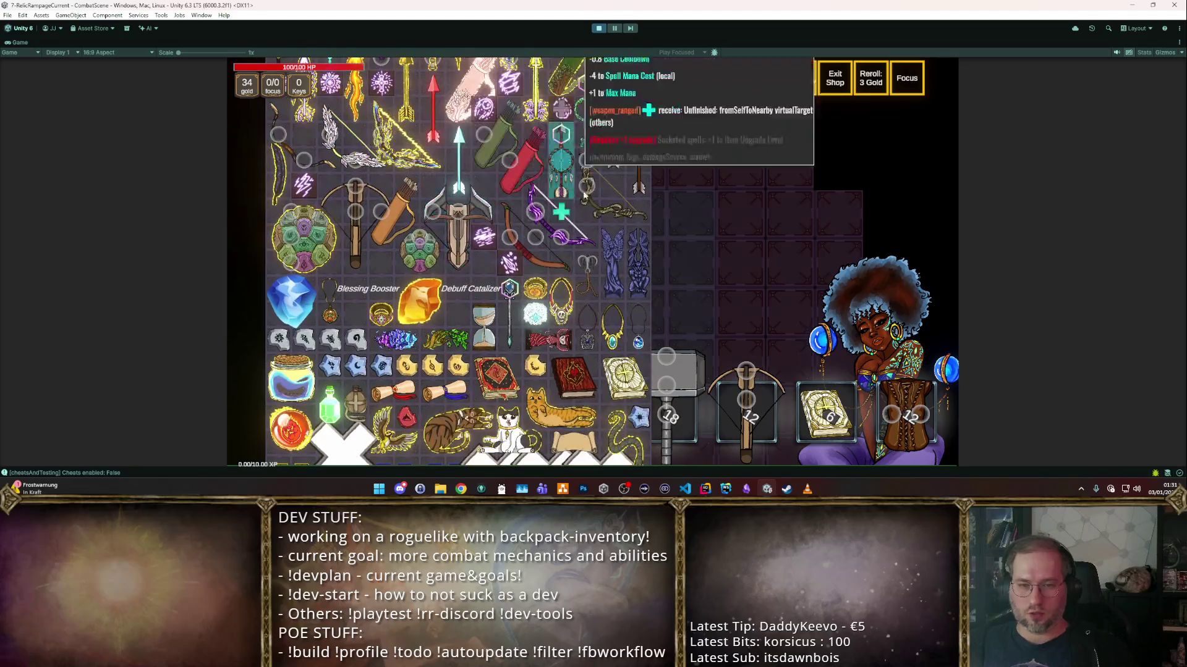
scroll(366, 172, "up", 1)
mouse_move(366, 171)
left_mouse_down()
mouse_move(498, 217)
mouse_move(498, 337)
left_mouse_up()
scroll(444, 156, "up", 4)
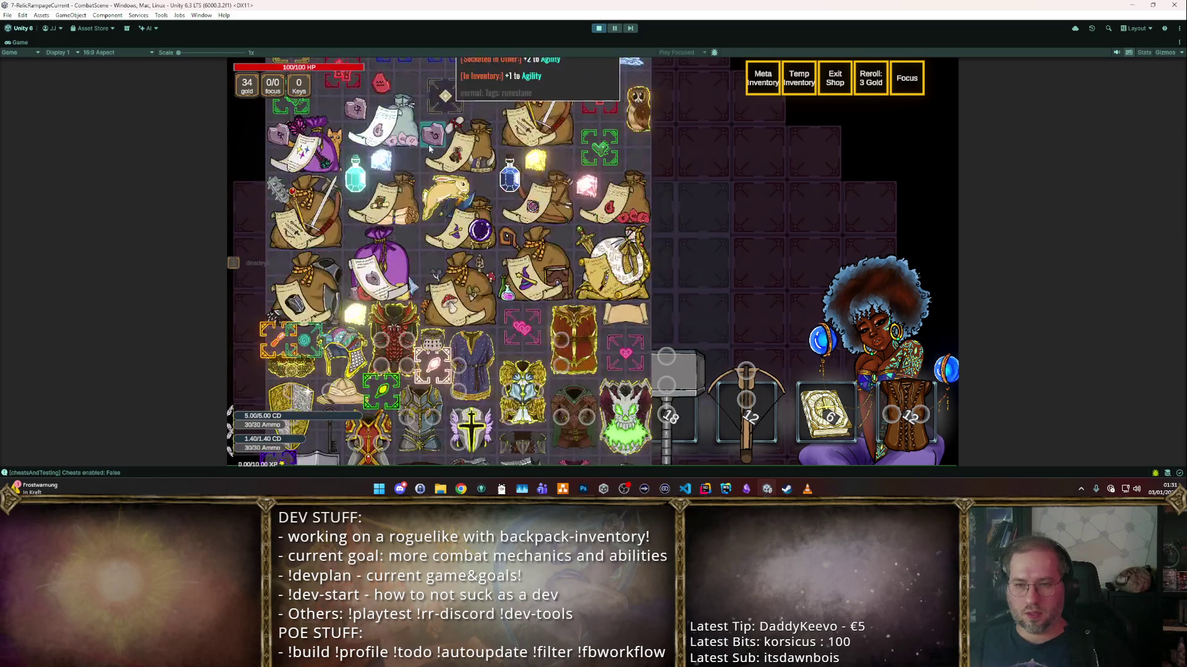
mouse_move(487, 322)
left_mouse_down()
mouse_move(543, 284)
mouse_move(596, 311)
mouse_move(584, 195)
mouse_move(621, 185)
left_mouse_up()
left_click(907, 77)
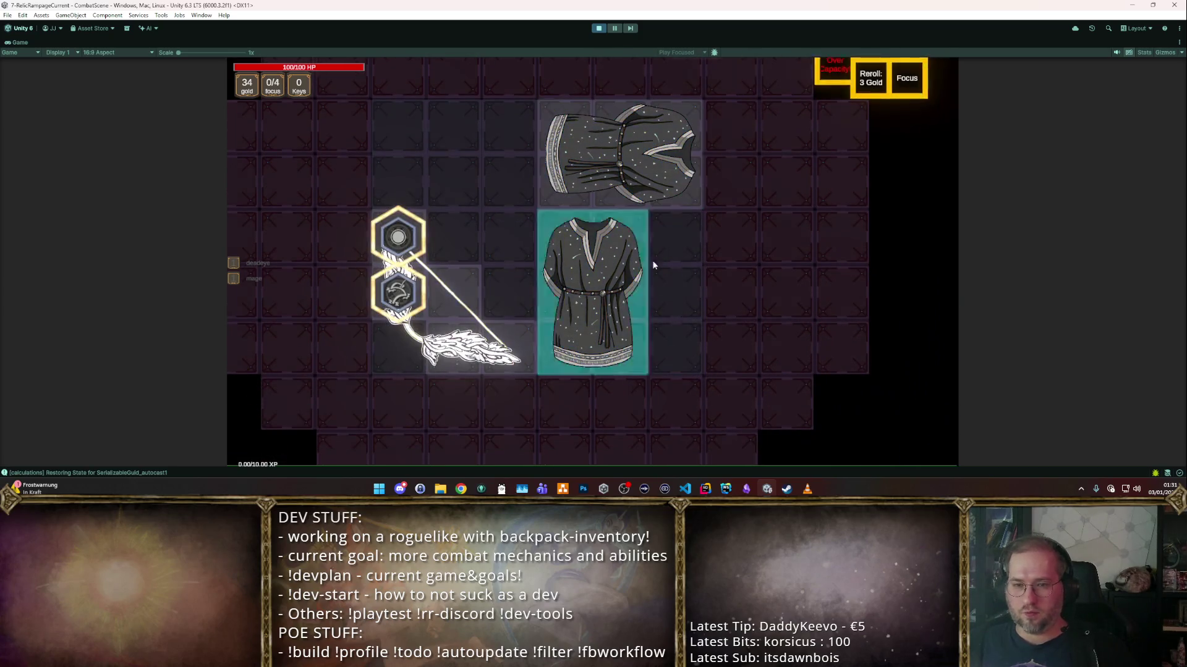
- Spend all four focus points on the bow, making it Angelic Bow +2, then return to the dungeon
left_click(401, 288)
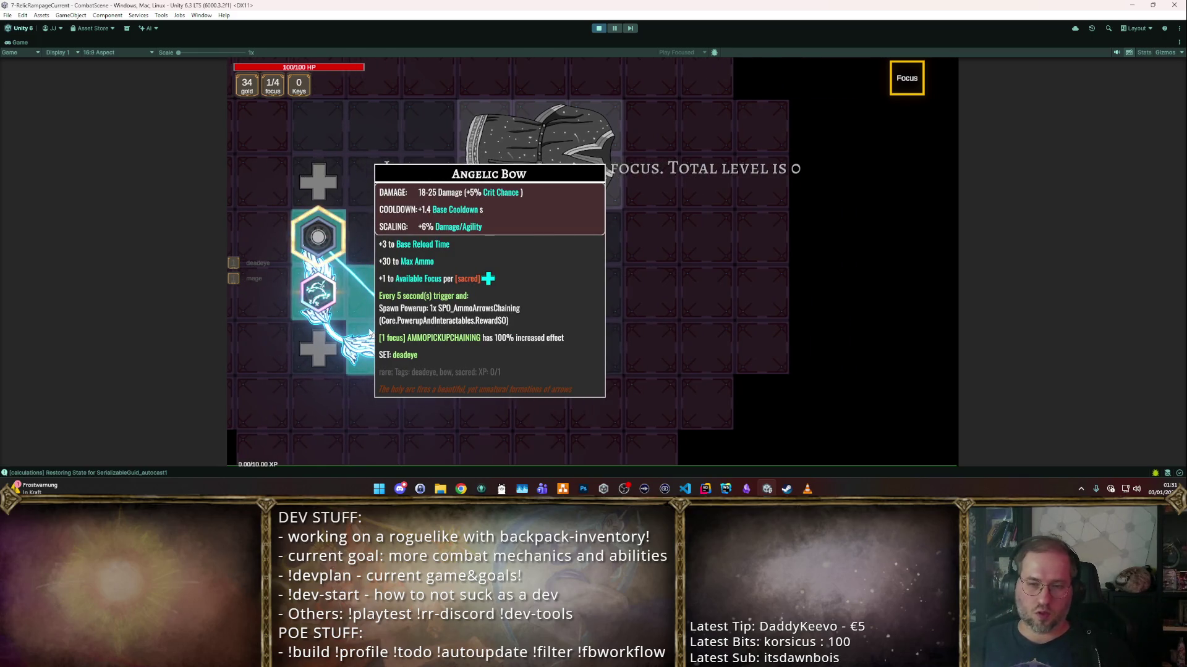
left_click(317, 237)
left_click(318, 237)
left_click(317, 237)
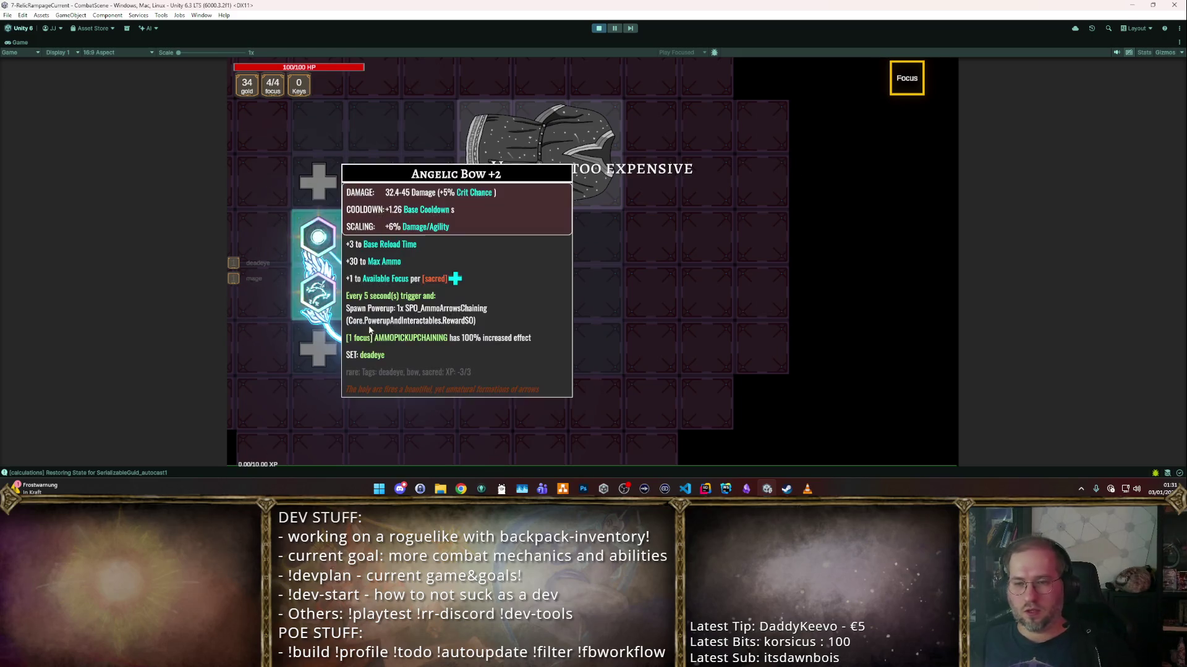
key("Escape")
key("Tab")
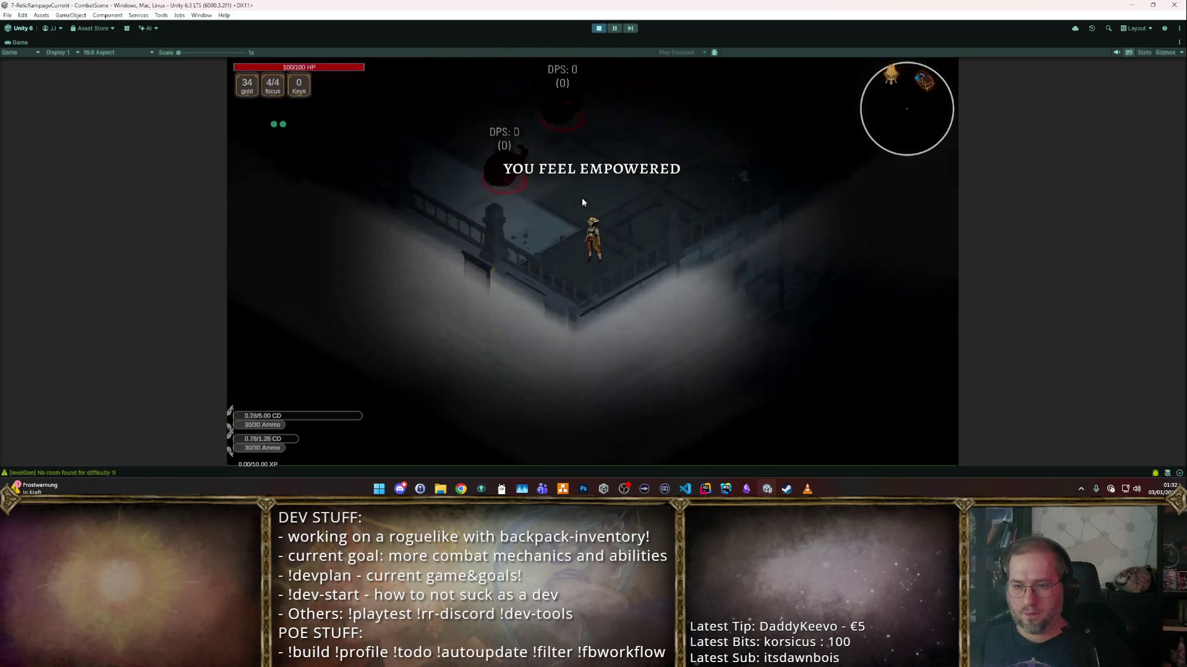
- Shoot the training dummies and walk around collecting ammo pickups, then open the backpack
left_click(433, 186)
key("w")
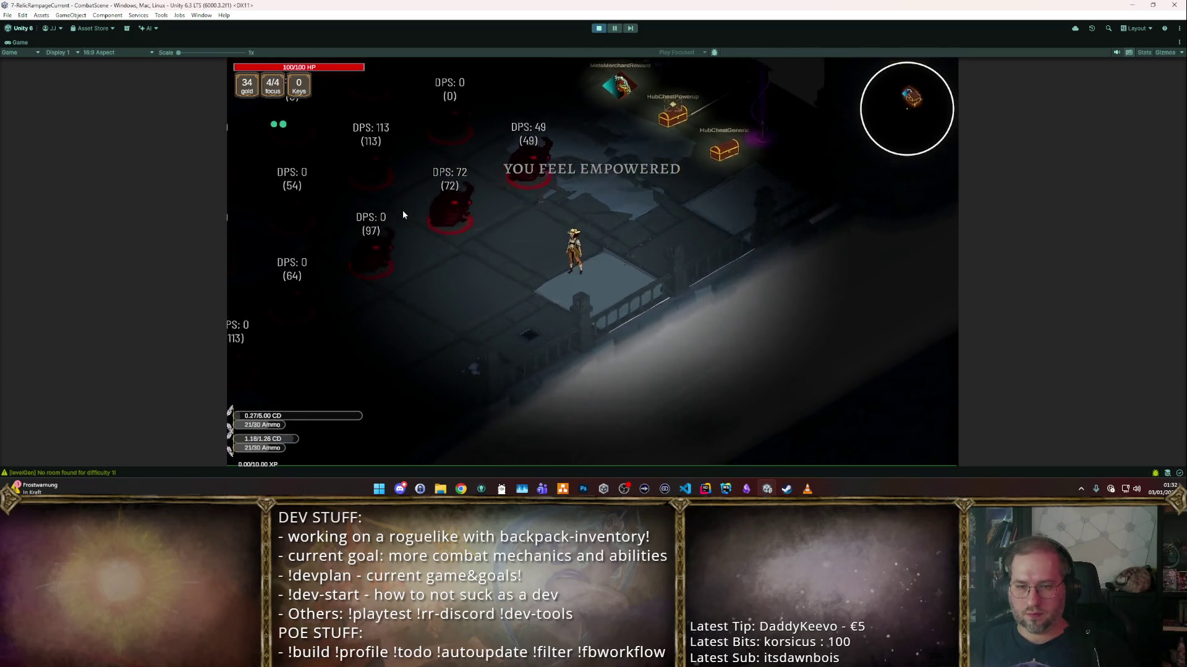
key("m")
key("d")
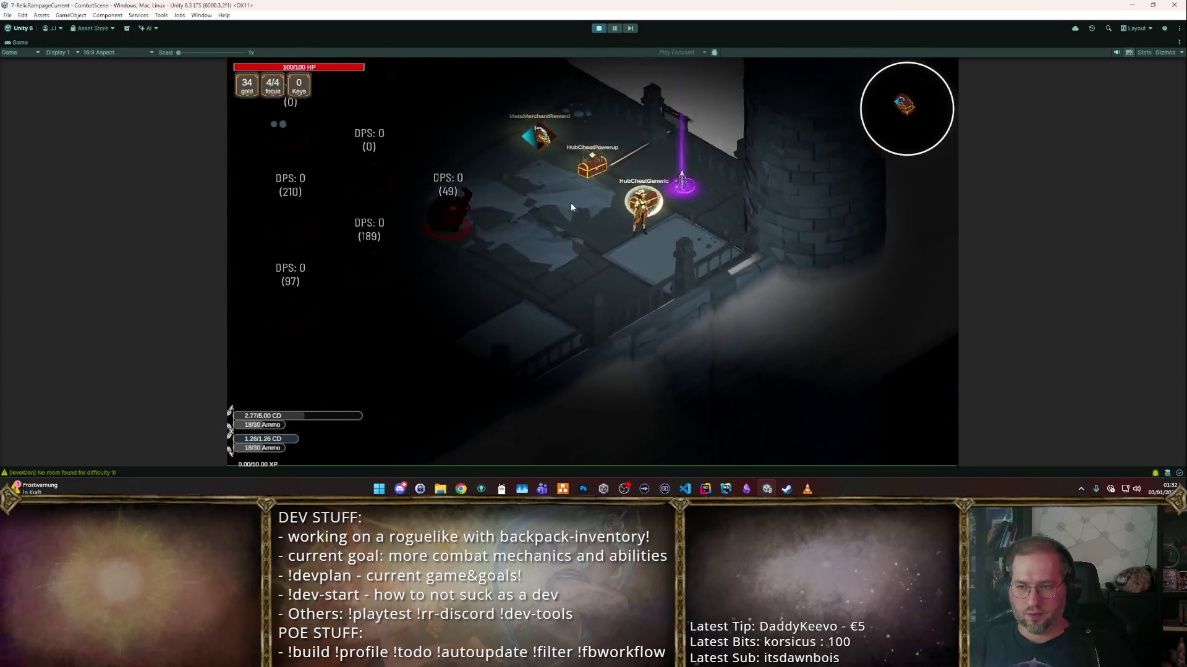
key("a")
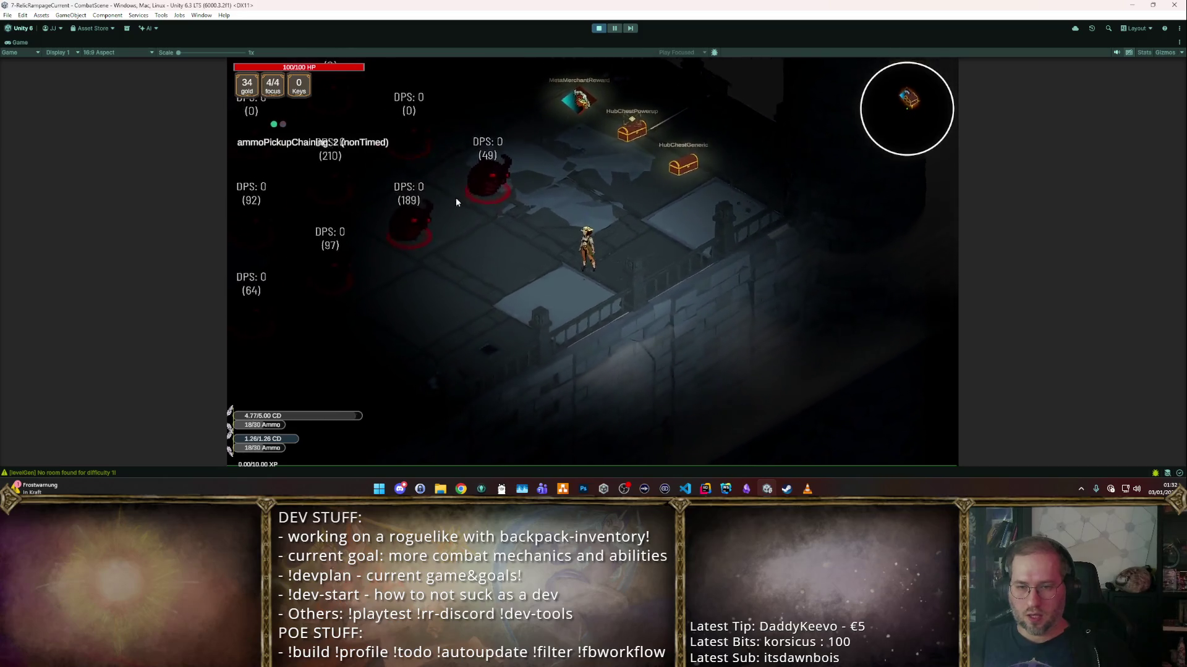
key("a")
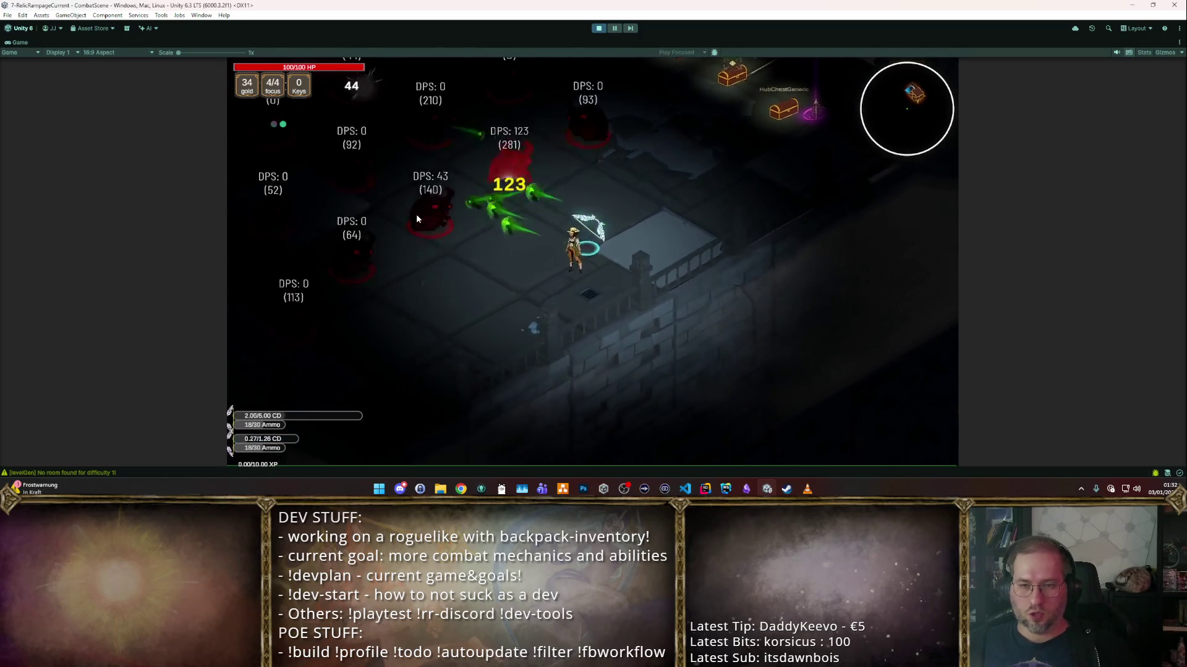
key("w")
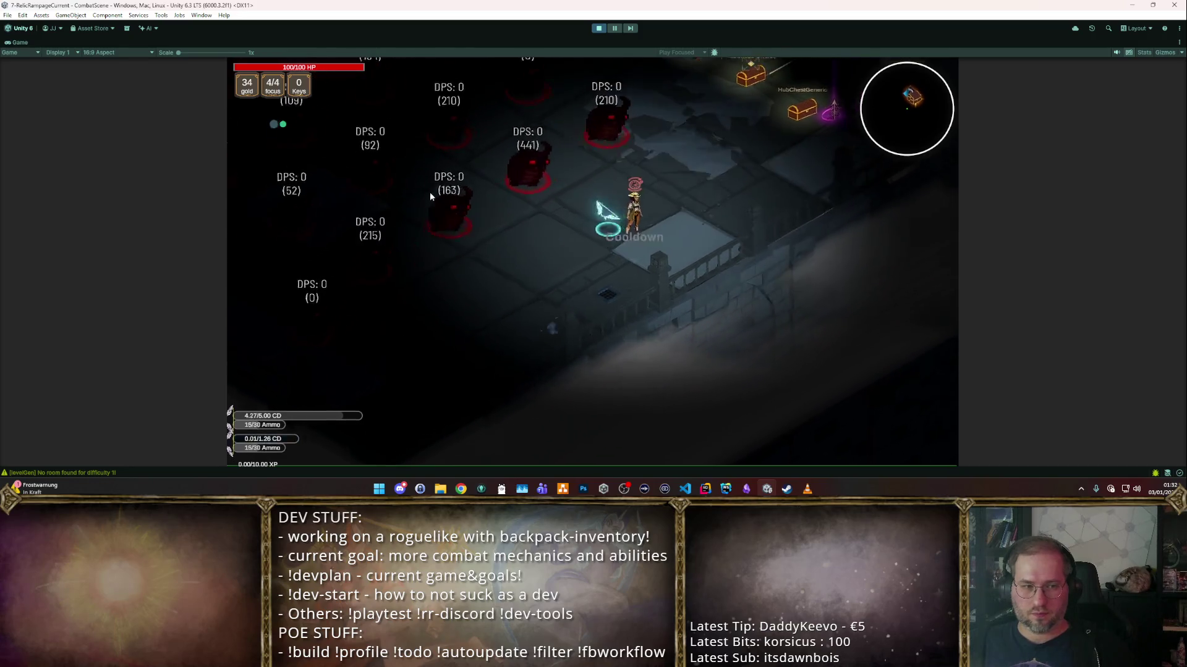
key("a")
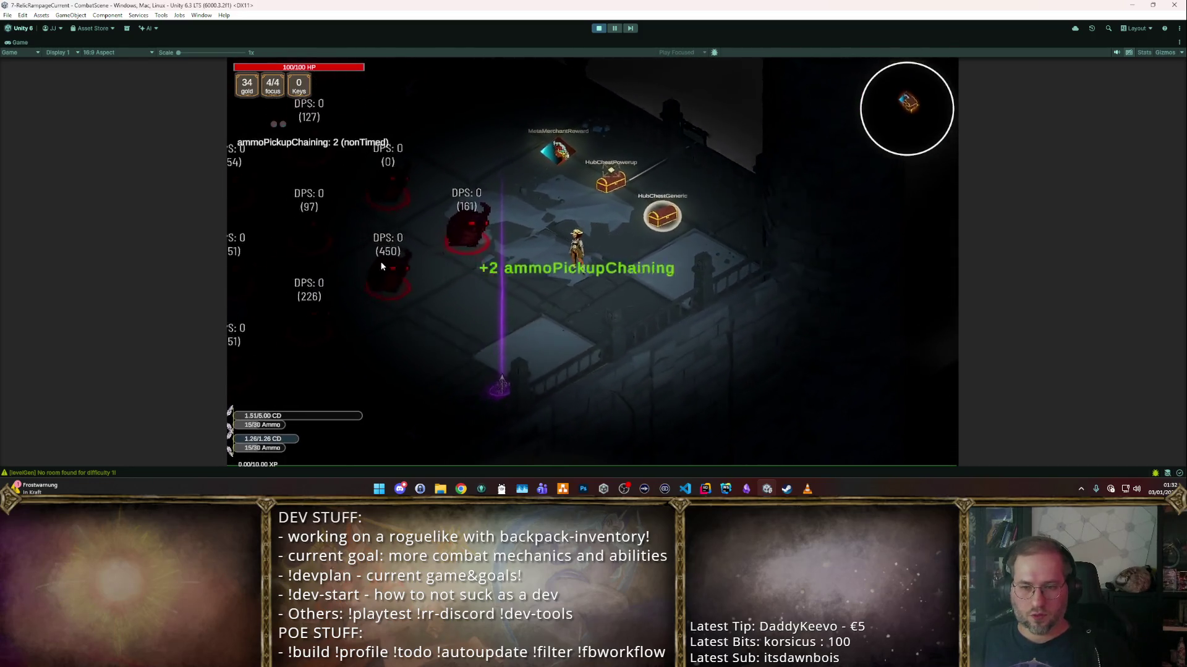
key("a")
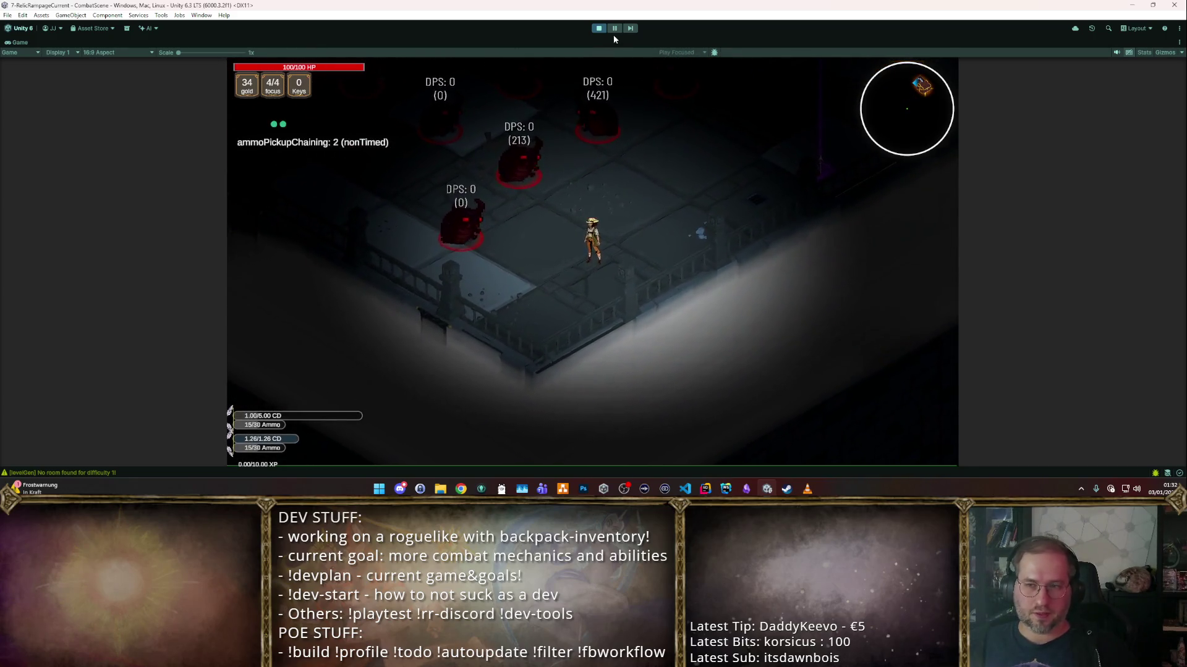
key("w")
key("i")
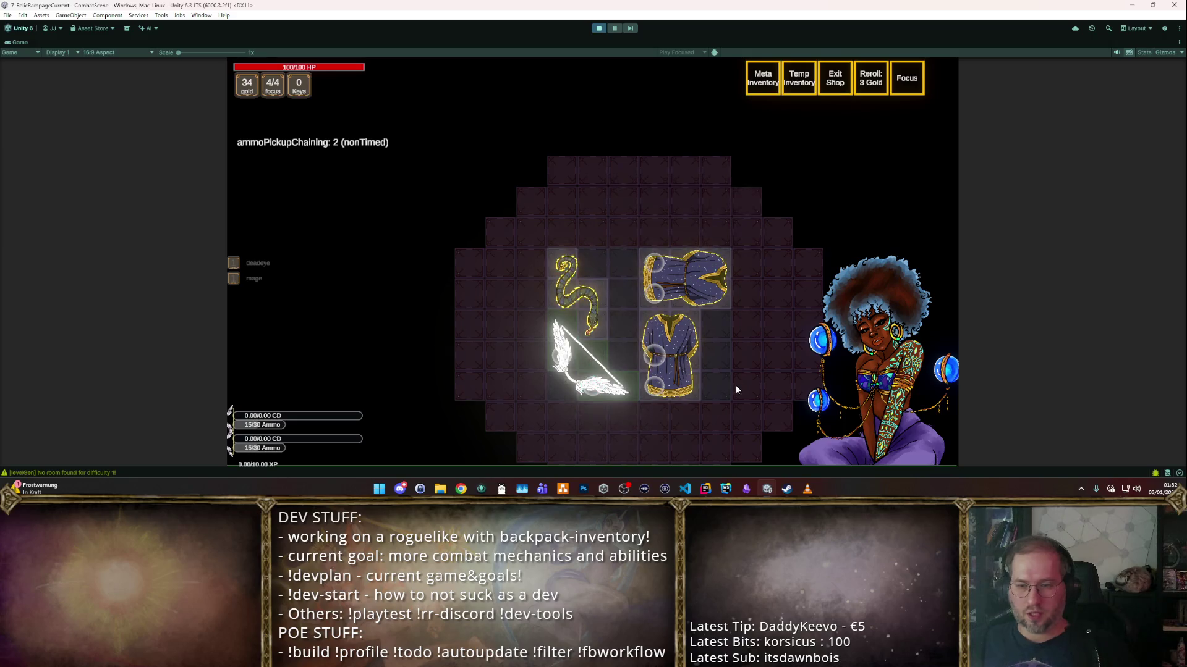
- Place the Tome of Imbue Venom next to the Angelic Bow and resume play
scroll(588, 257, "up", 2)
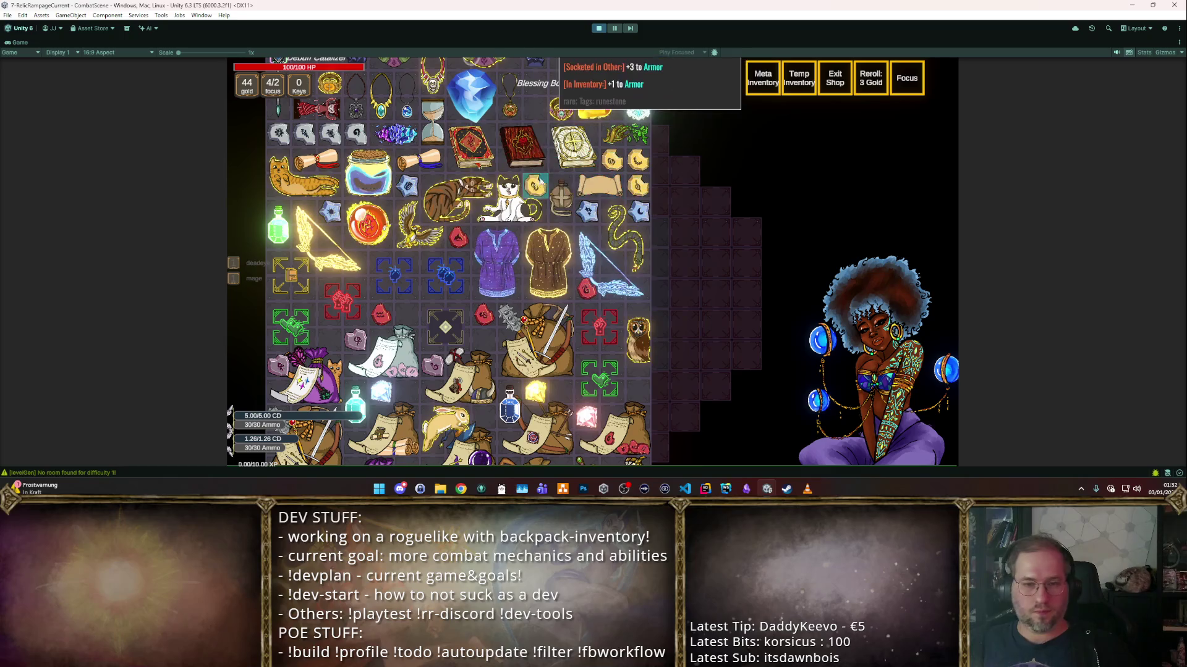
scroll(537, 188, "down", 3)
scroll(535, 192, "down", 3)
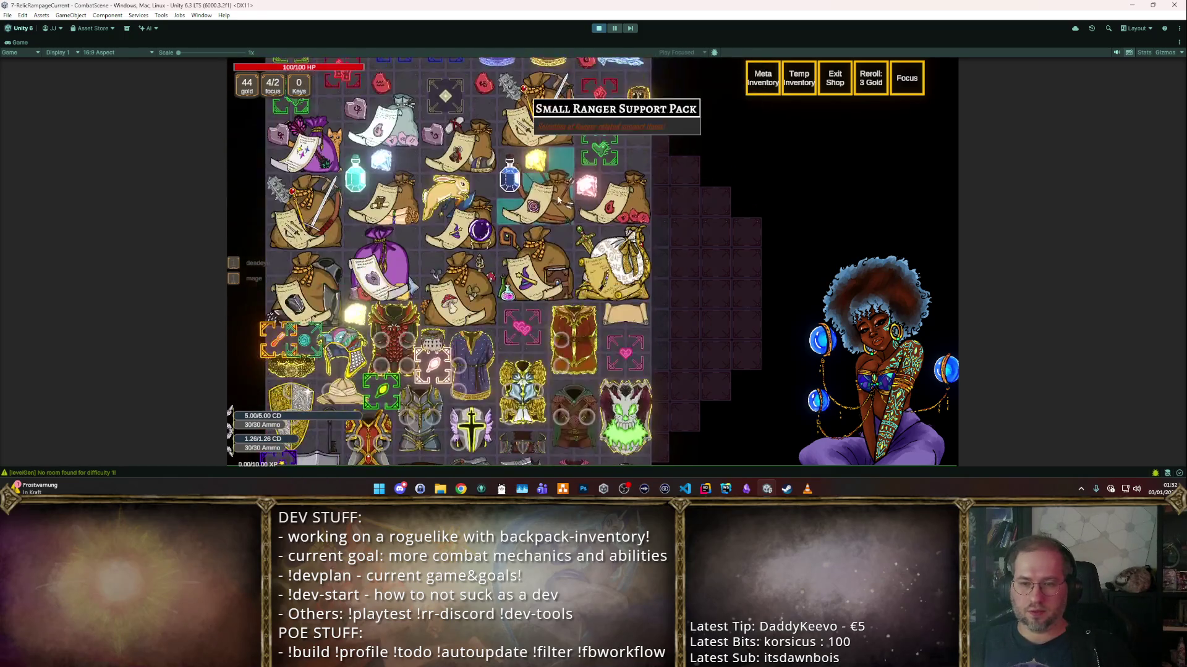
scroll(536, 193, "up", 6)
mouse_move(537, 194)
left_mouse_down()
mouse_move(700, 287)
mouse_move(610, 256)
left_mouse_up()
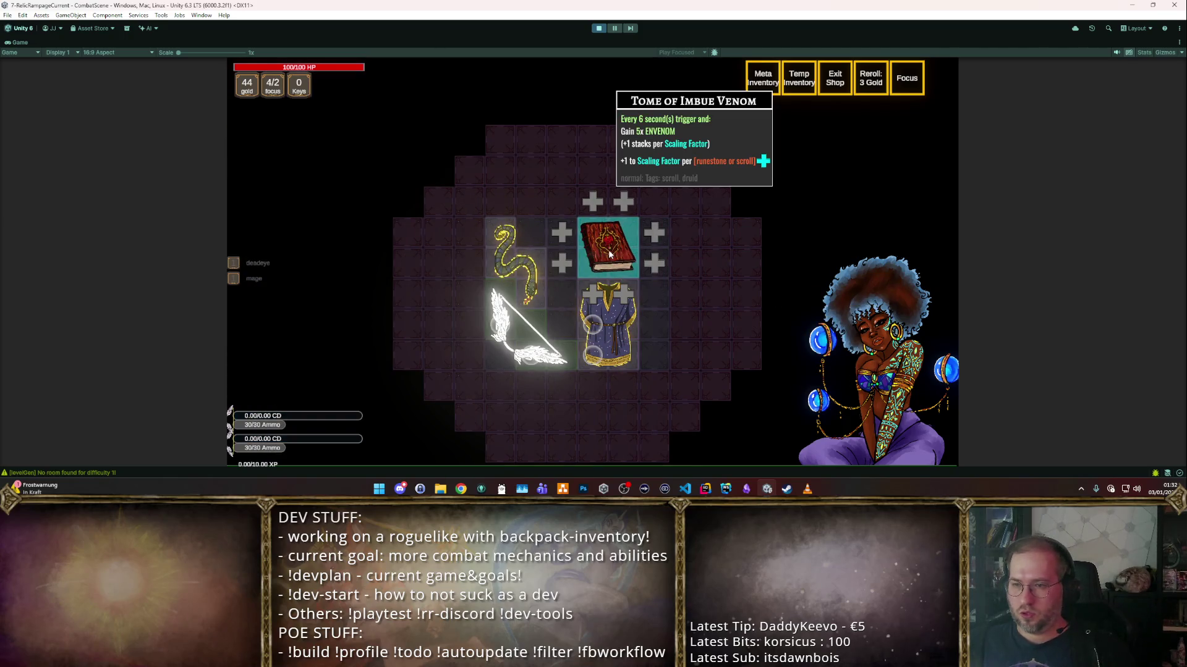
key("Escape")
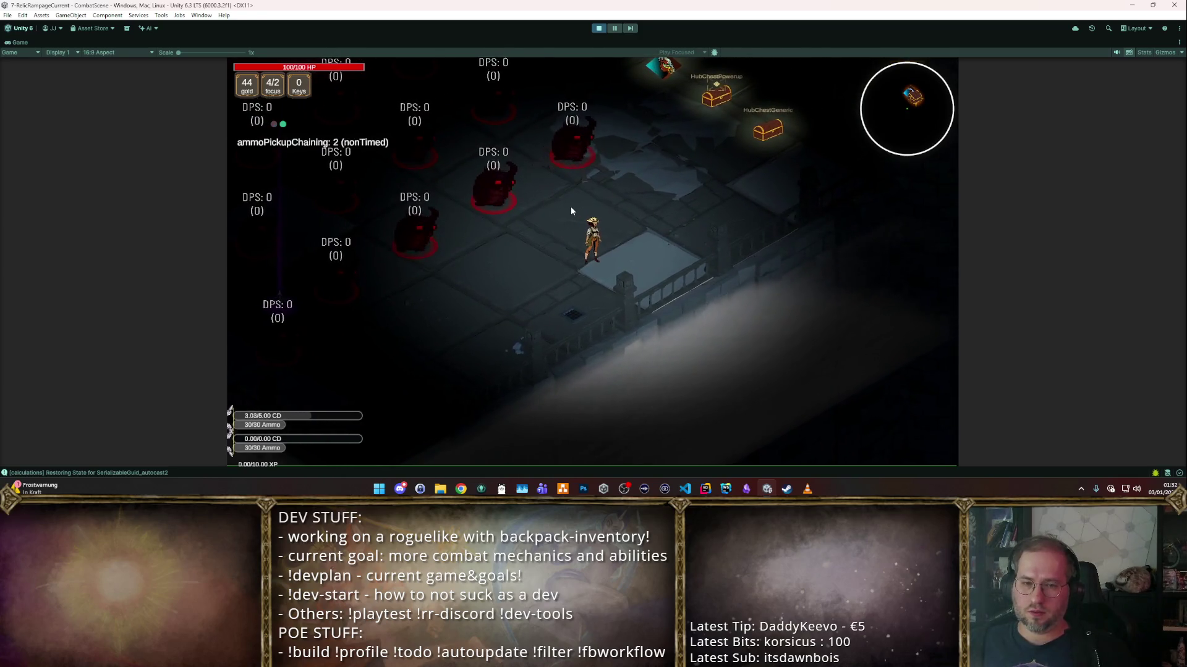
- Attack the training dummies with the bow-and-venom build, then stop Play mode
key("space")
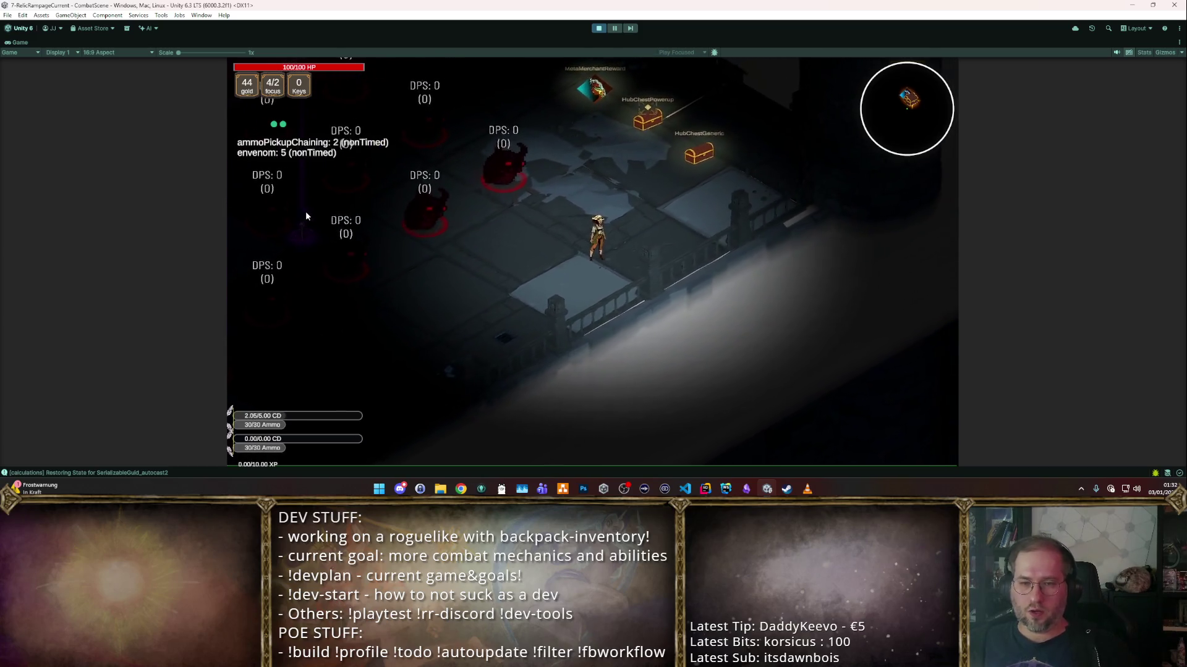
left_click(302, 210)
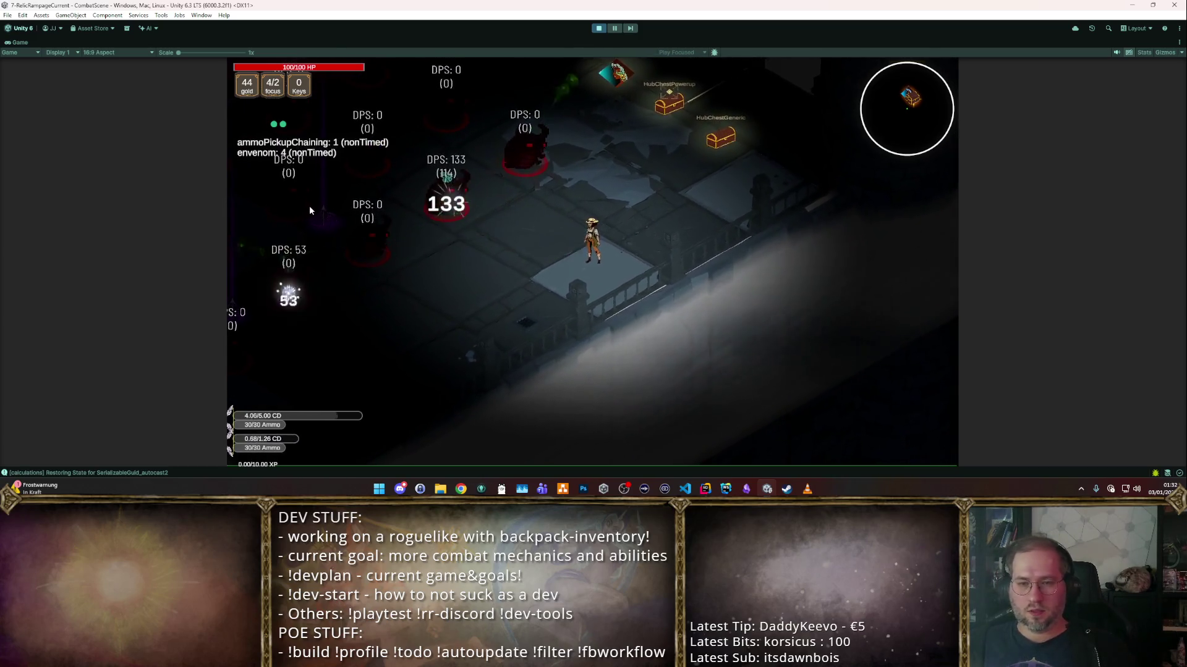
left_click(359, 183)
key("space")
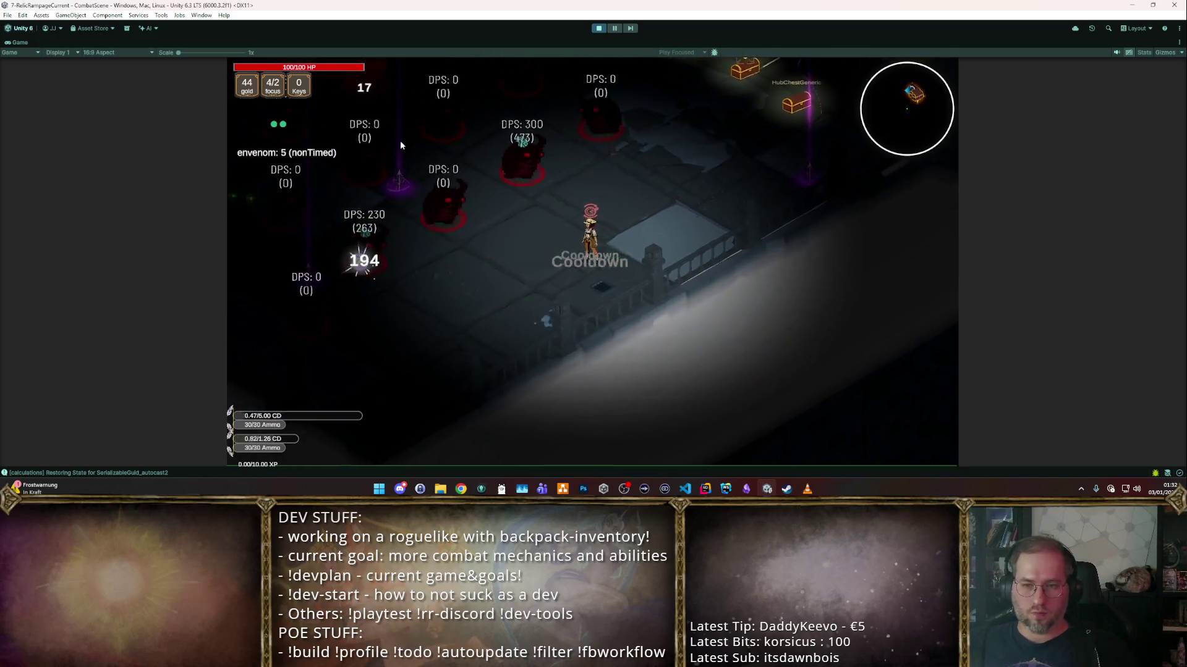
left_click(401, 145)
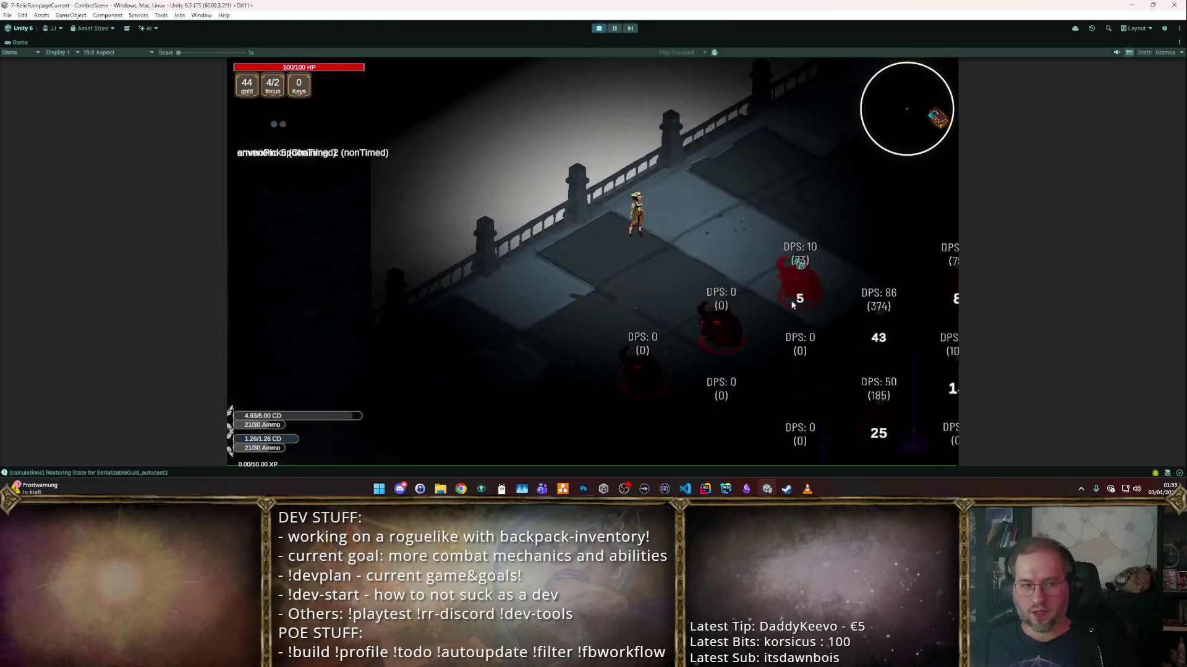
left_click(747, 426)
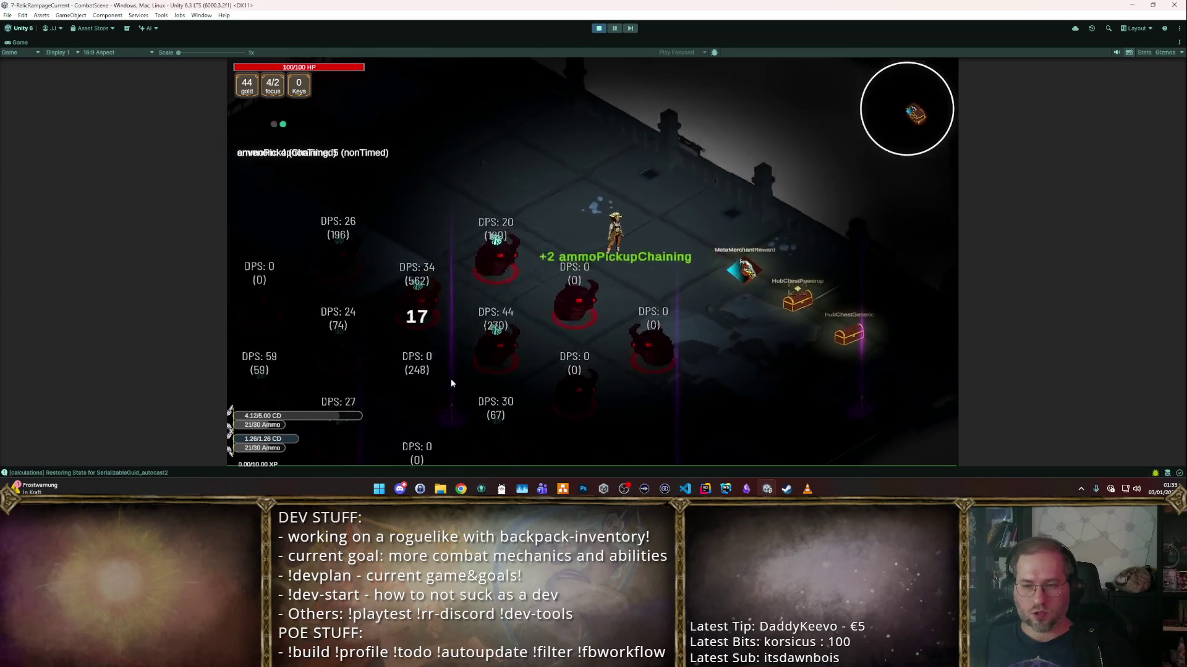
left_click(599, 28)
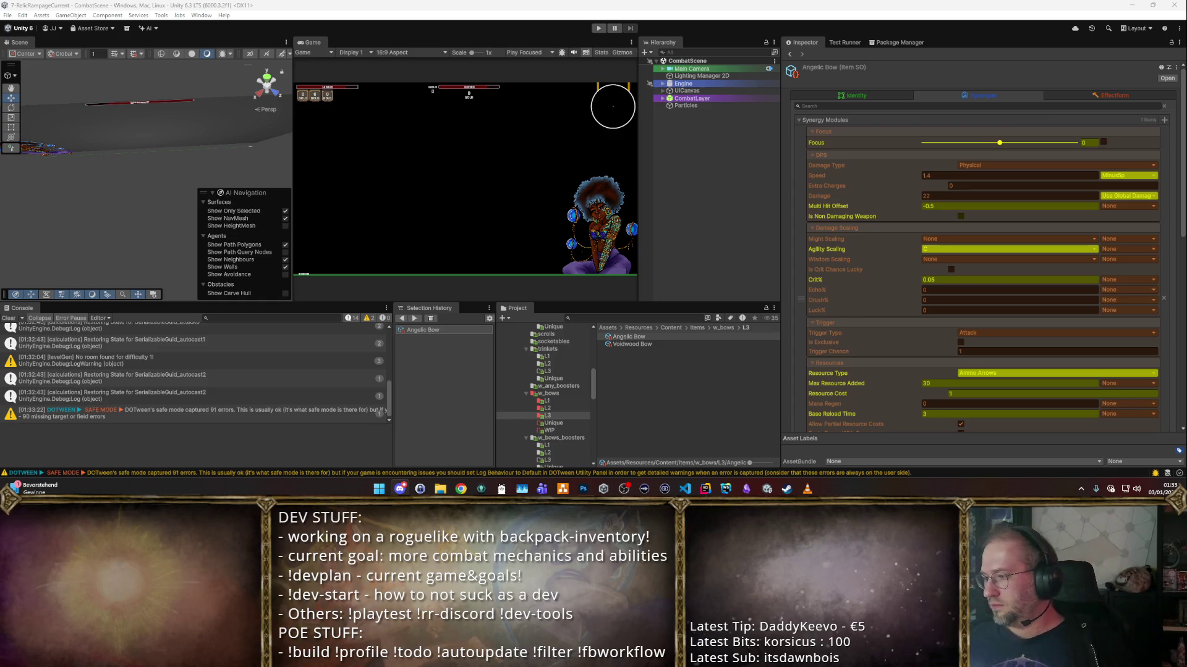
- Restart the game and maximise the Game view
left_click(598, 28)
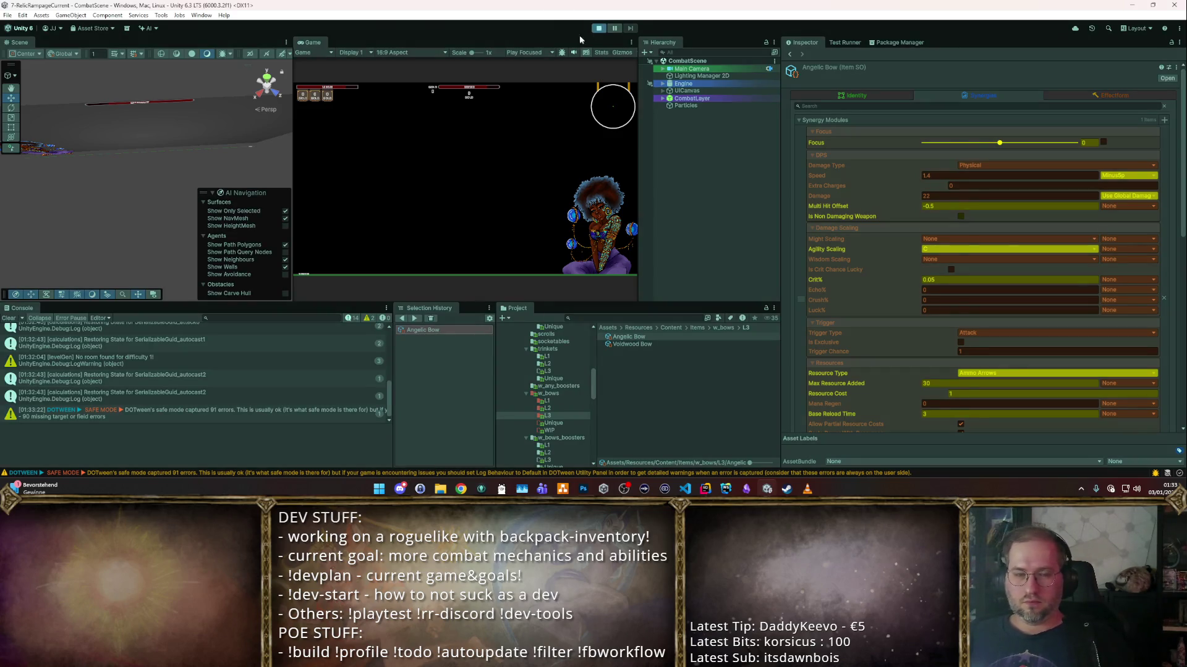
double_click(311, 41)
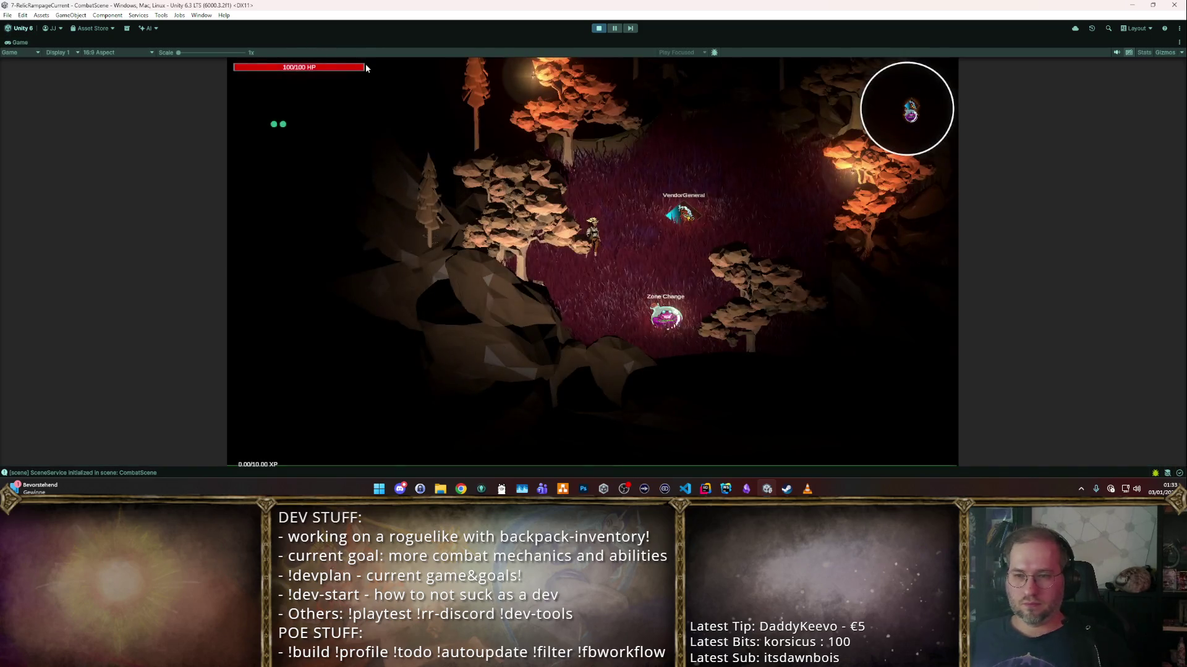
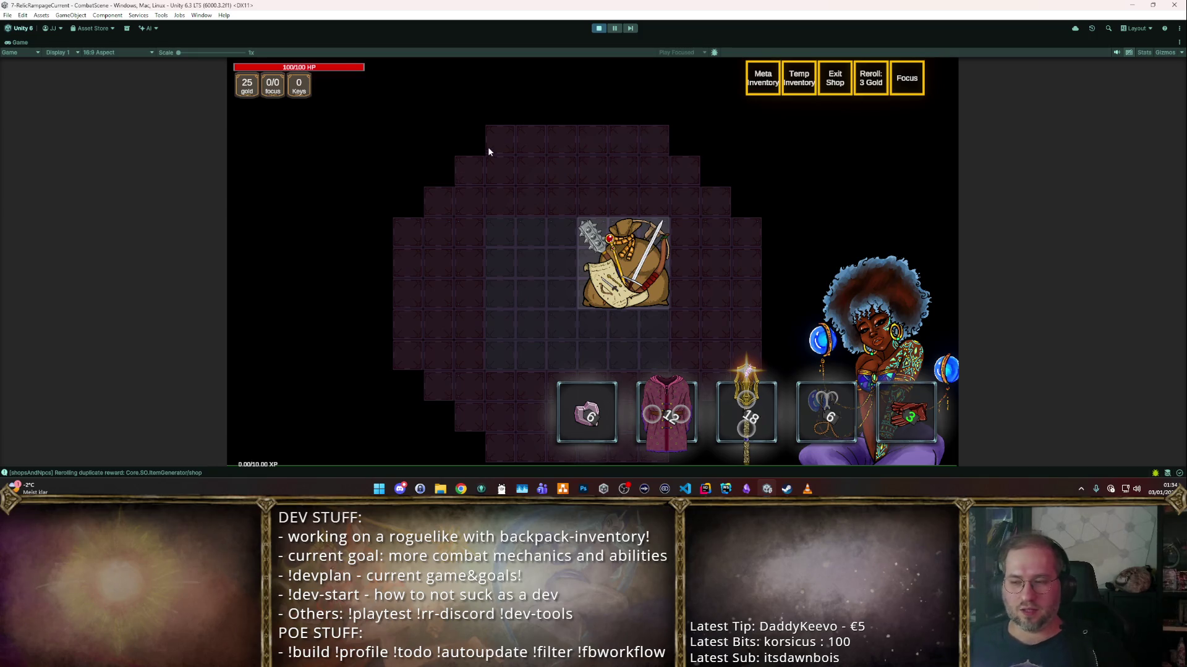
- Stop the running playtest to return to edit mode with the Angelic Bow settings shown
left_click(600, 28)
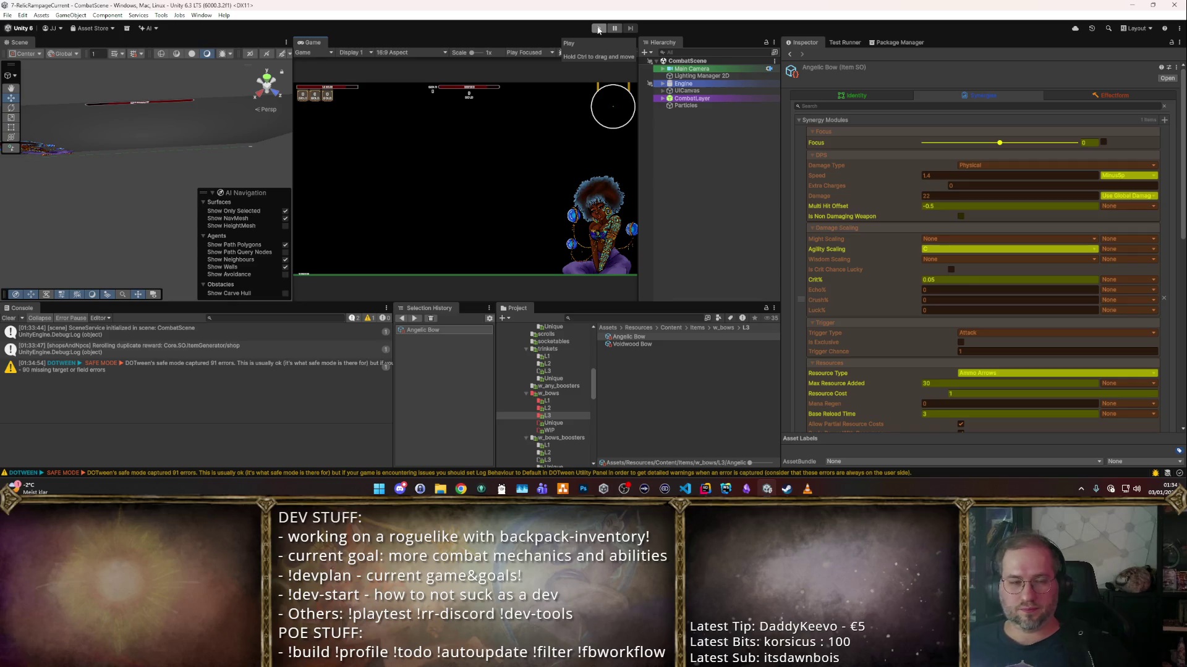
left_click(599, 29)
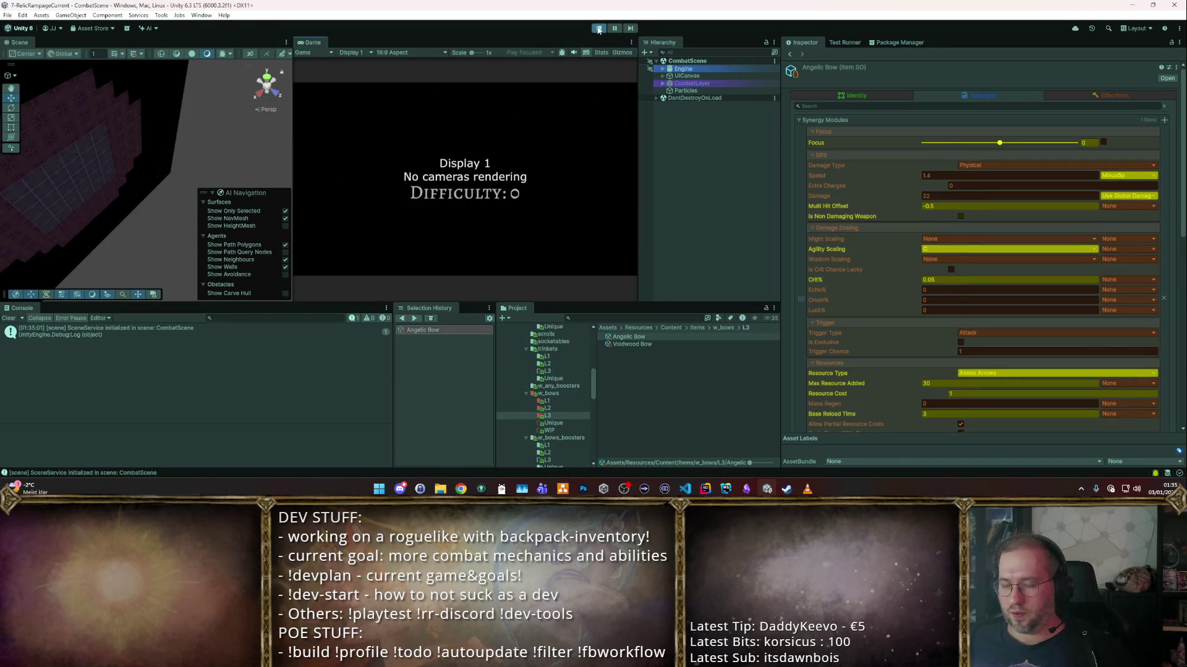
key("ctrl+p")
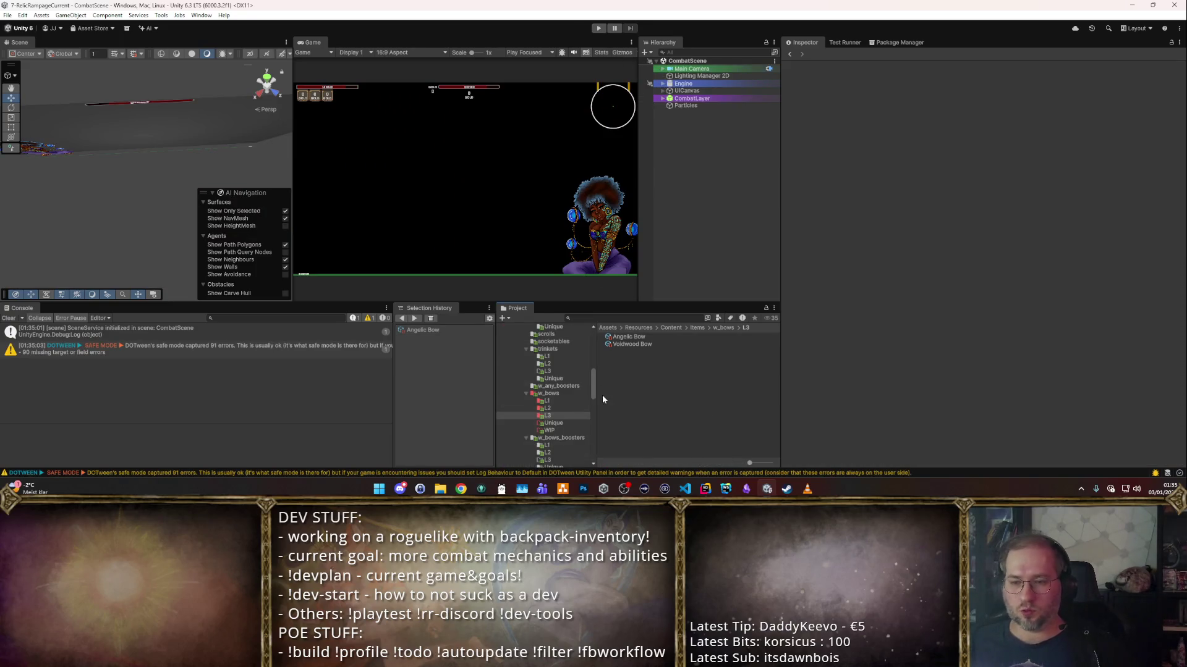
scroll(559, 394, "up", 5)
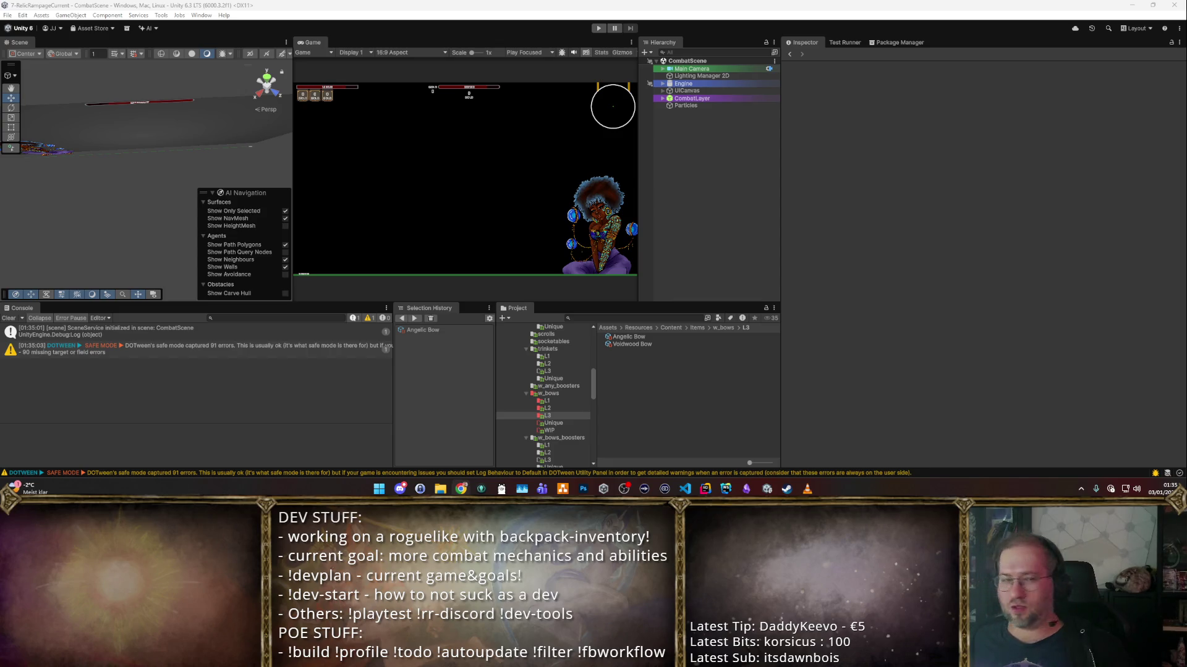
- Playtest maximized: open the Starter Weapon Pack, take the crossbow, fill inventory with F1 cheats, then stop
left_click(918, 124)
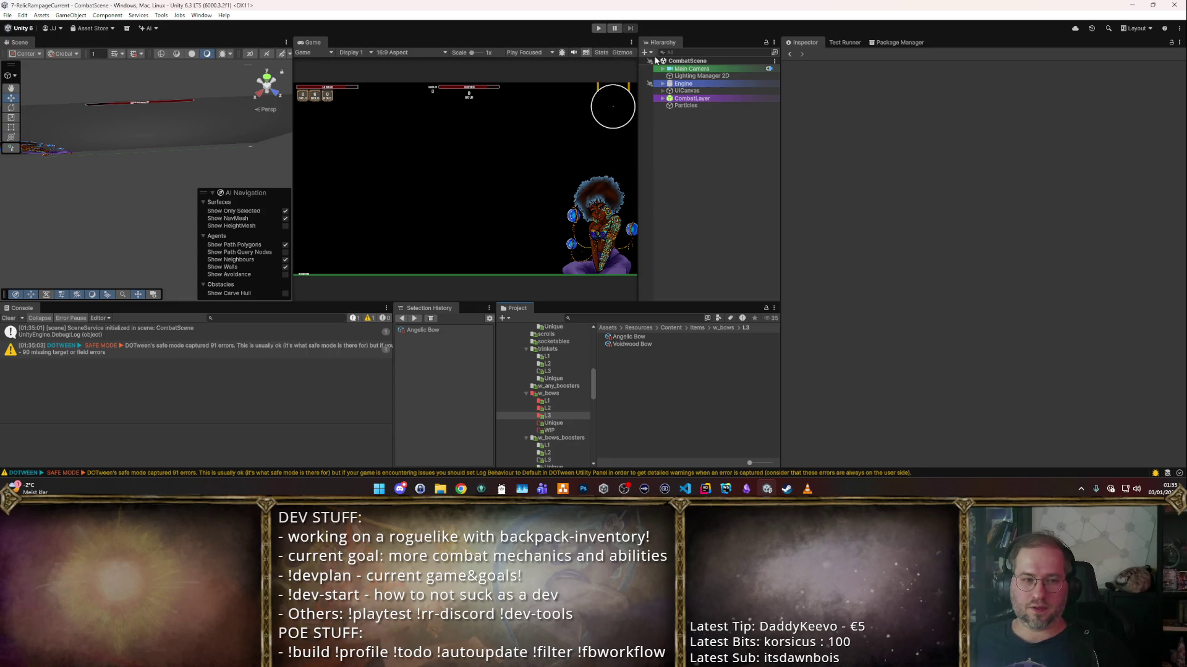
left_click(599, 30)
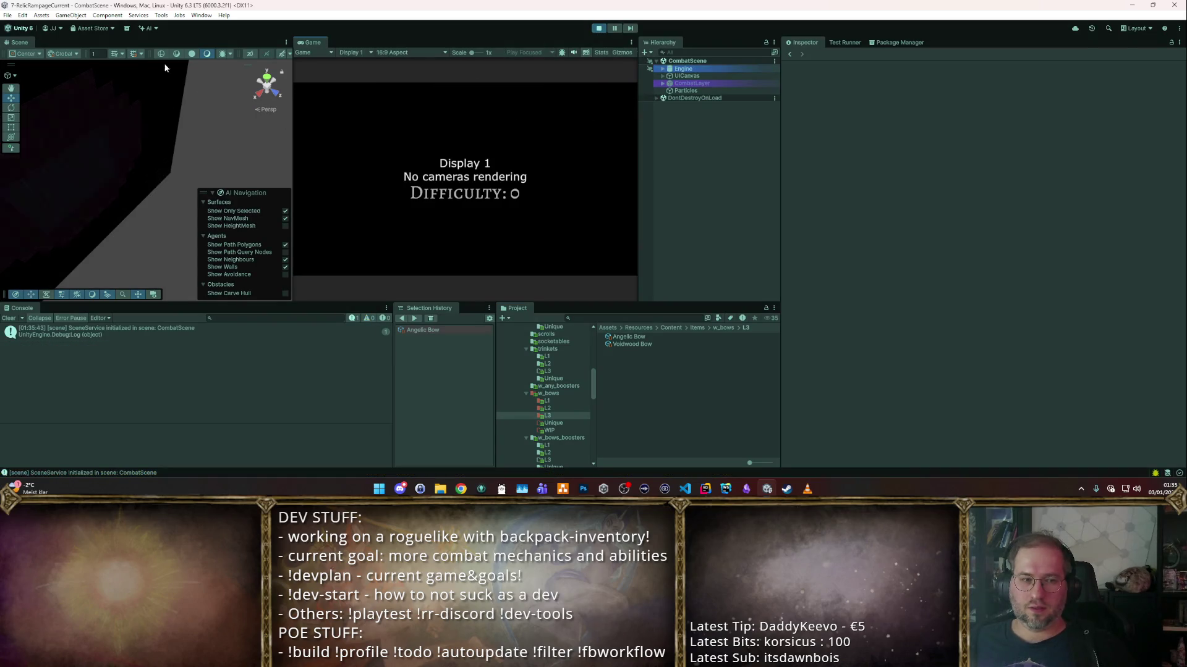
double_click(313, 43)
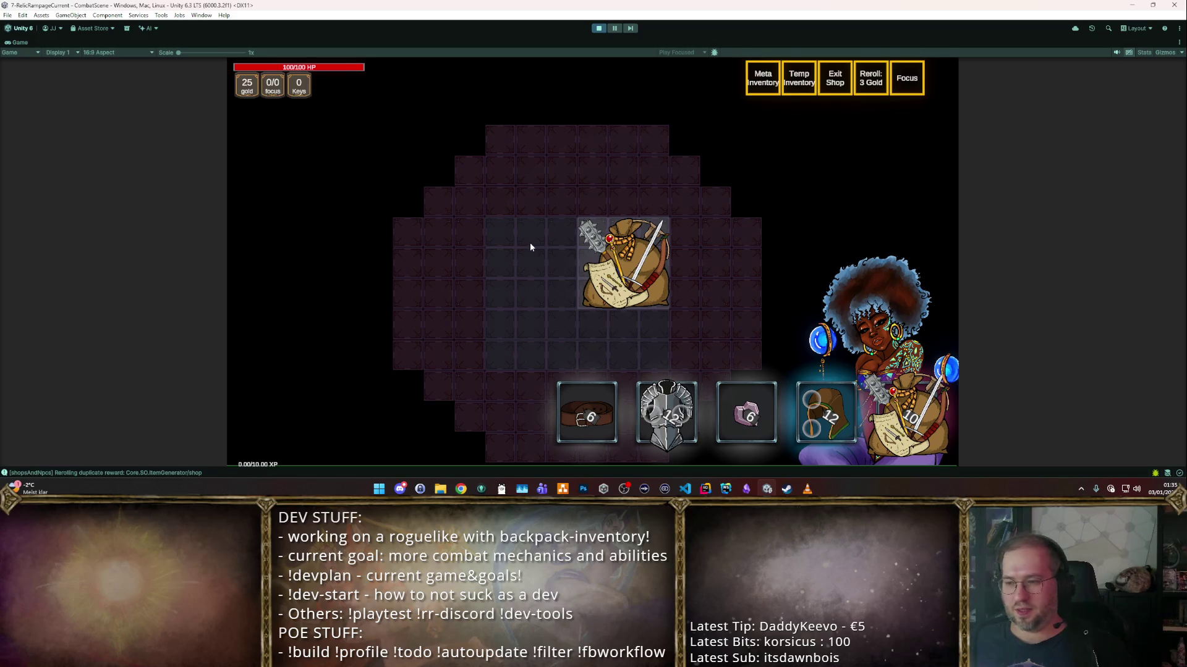
left_click(650, 269)
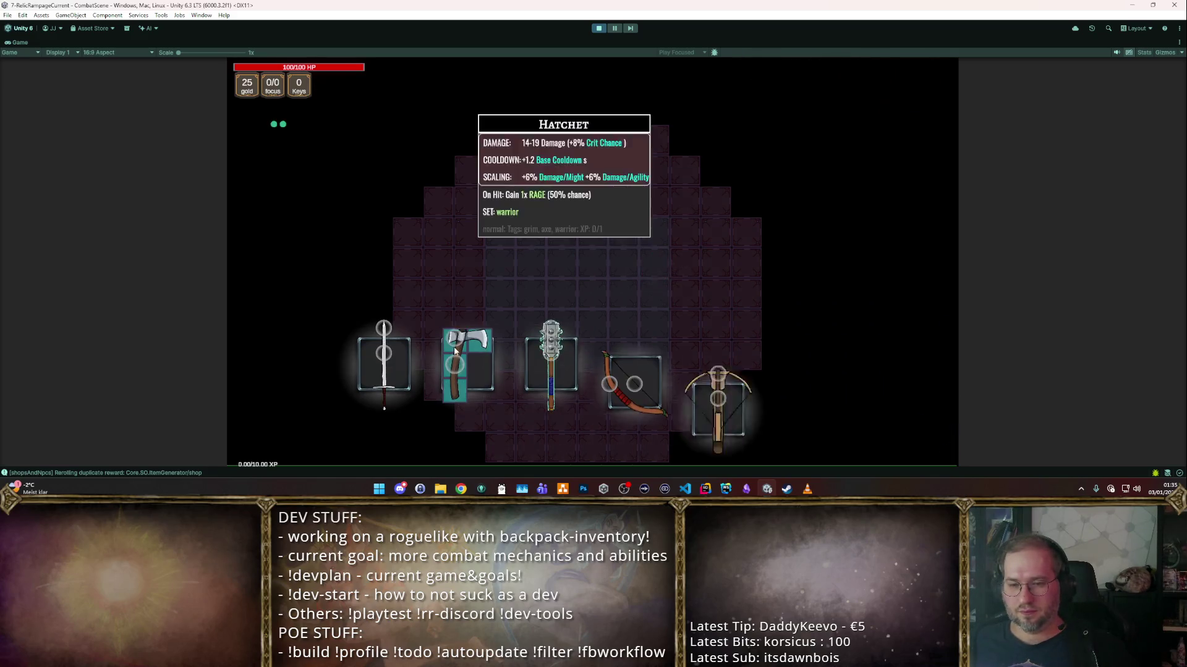
left_click(711, 349)
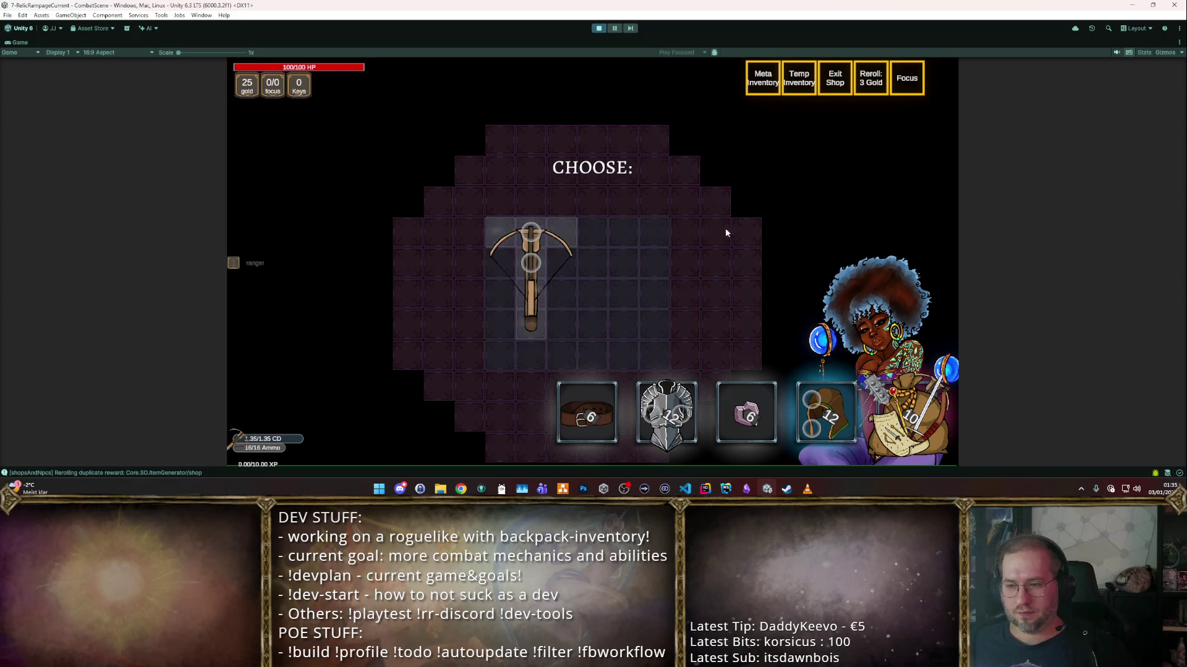
key("F1")
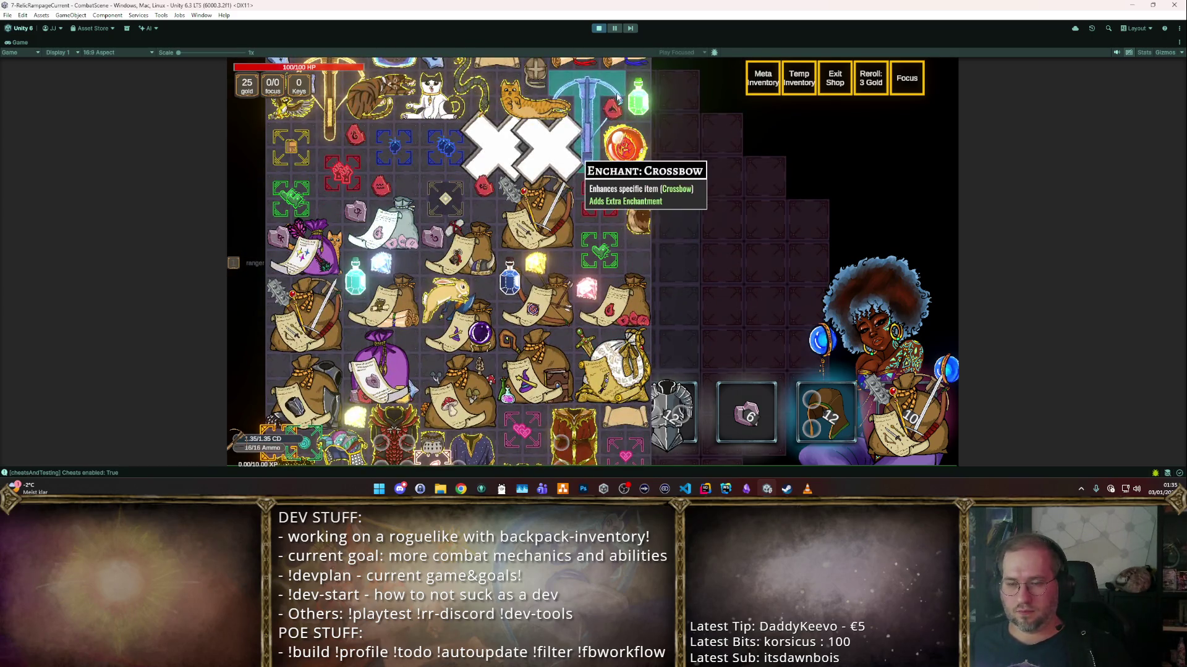
scroll(556, 223, "down", 2)
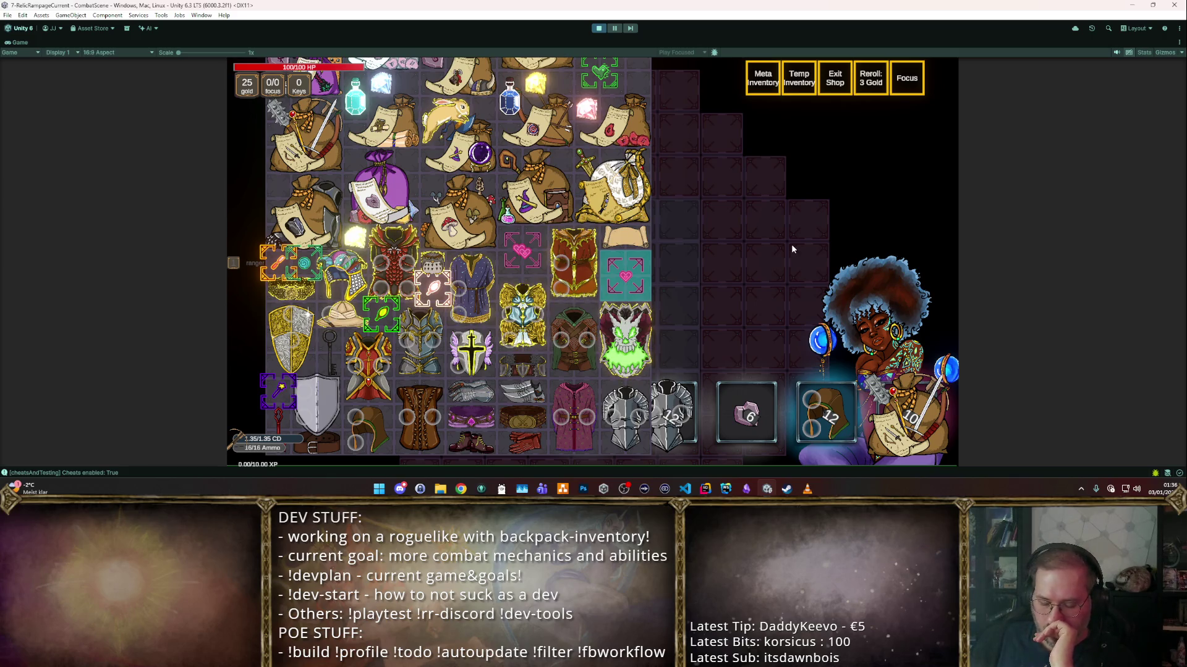
left_click(597, 29)
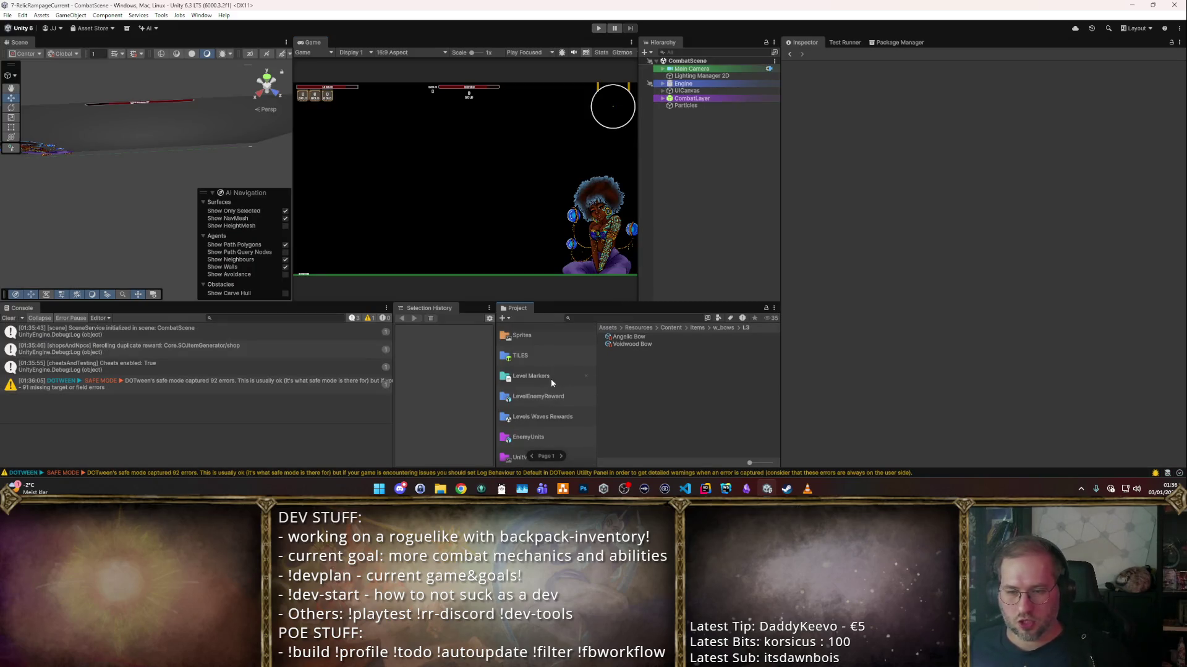
- Open the 821Penance buff and expand its impact effect's HolyExplosion_Effect settings
left_click(529, 363)
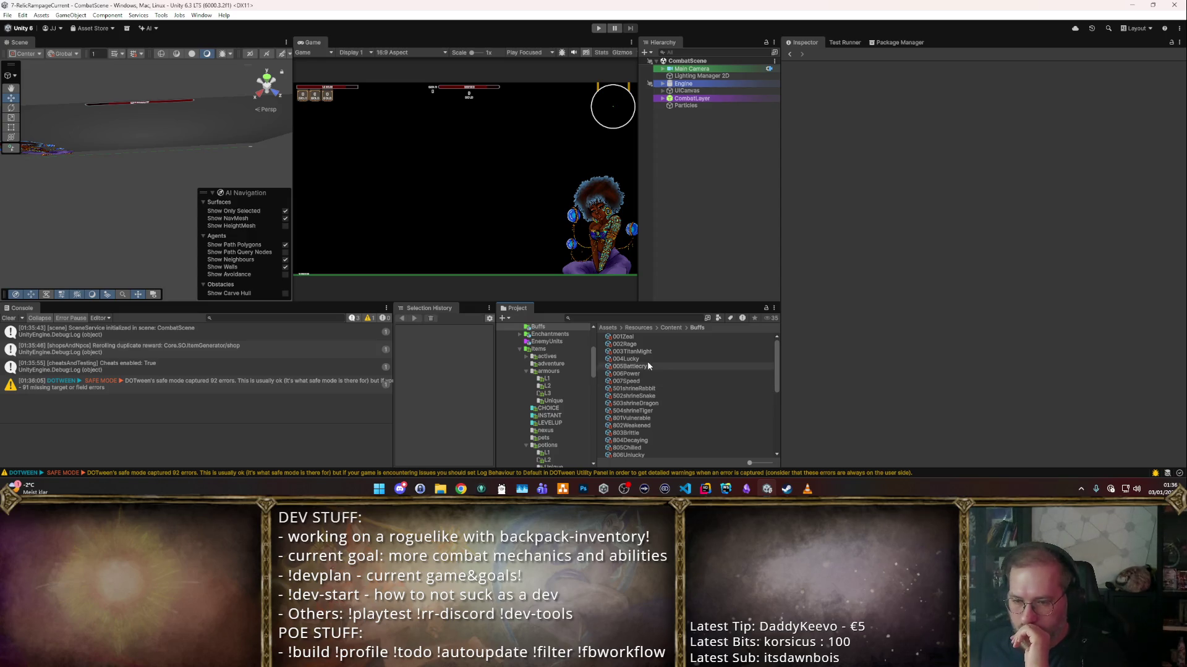
scroll(646, 358, "down", 3)
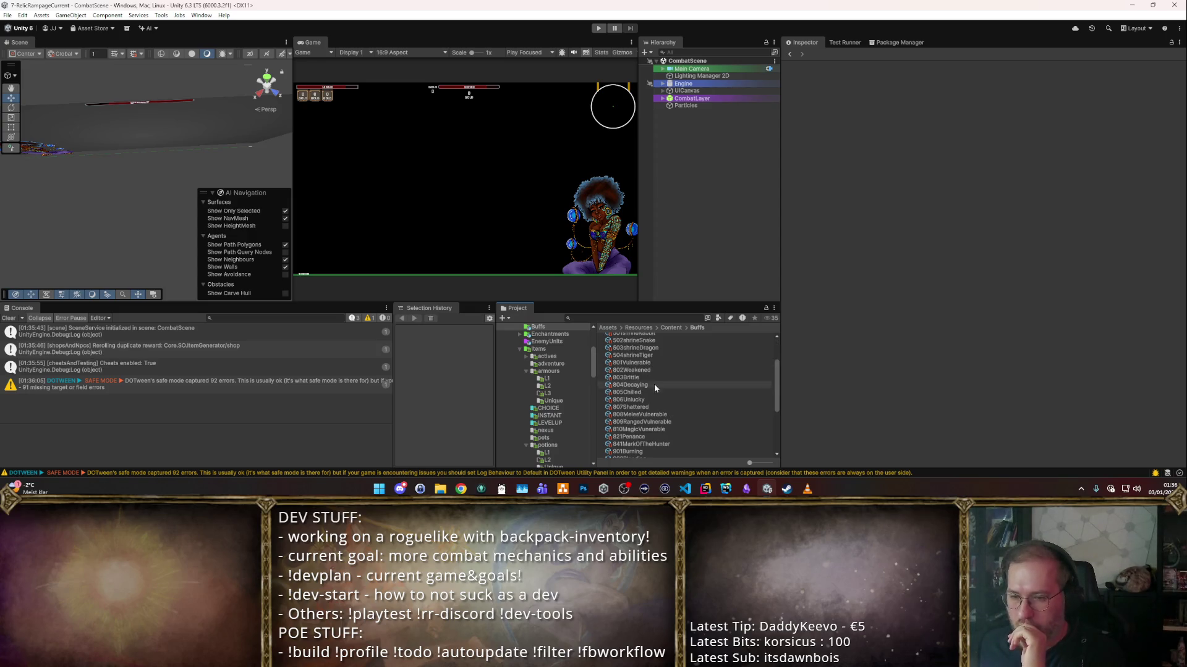
scroll(659, 403, "down", 3)
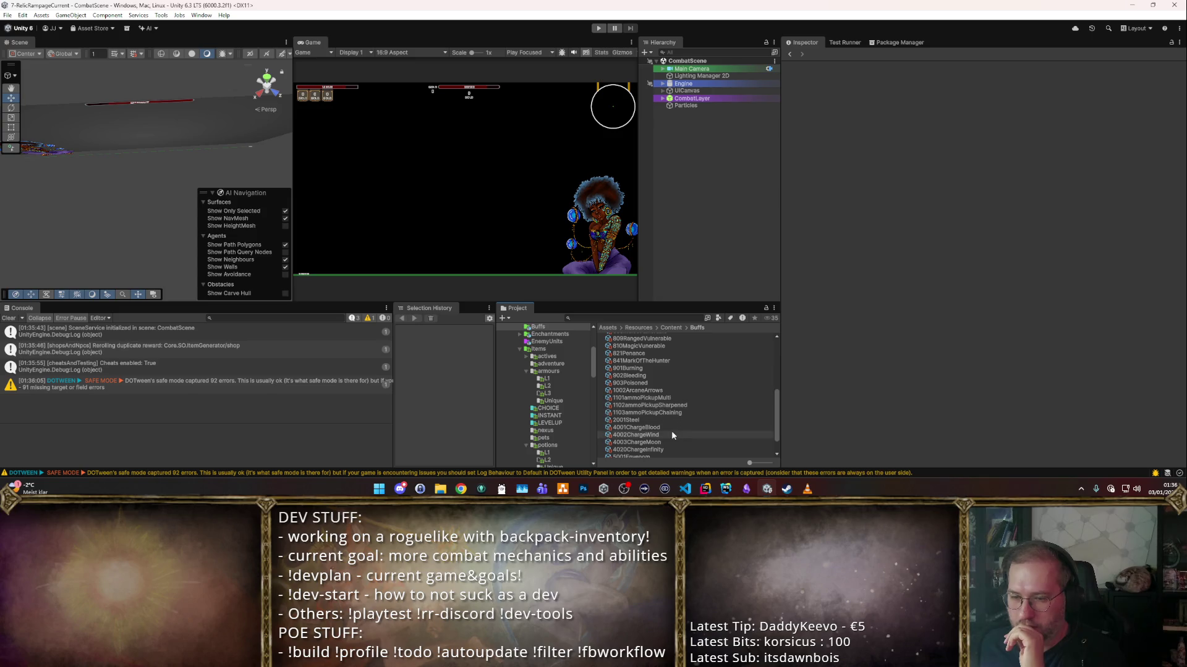
left_click(650, 353)
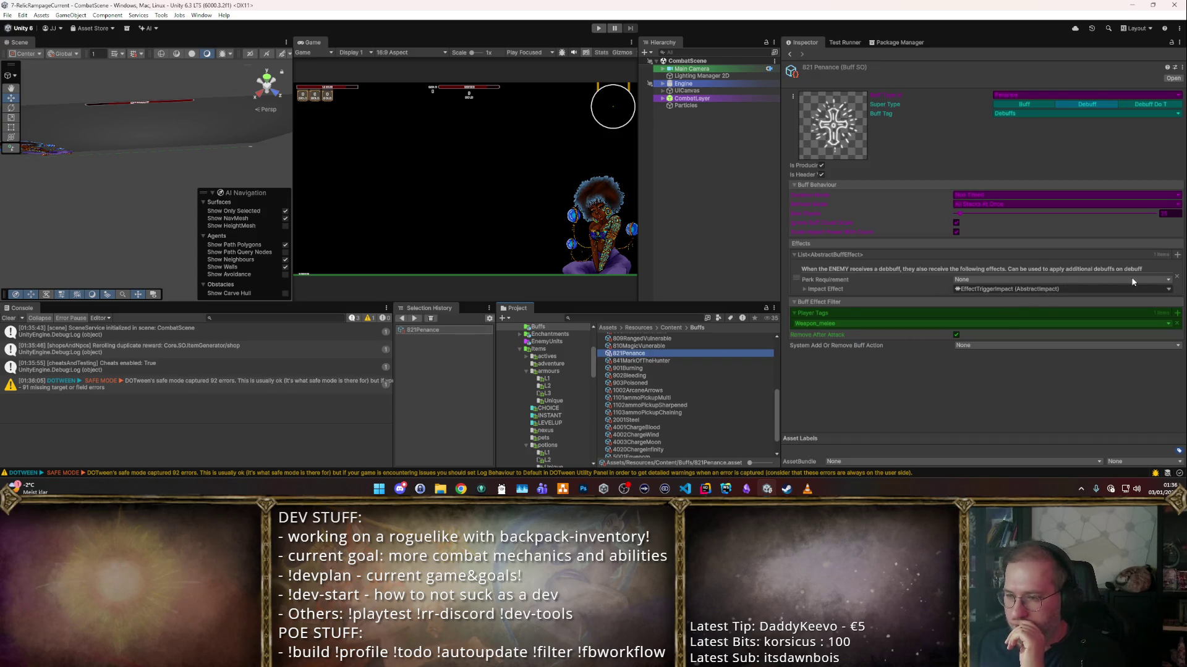
left_click(803, 288)
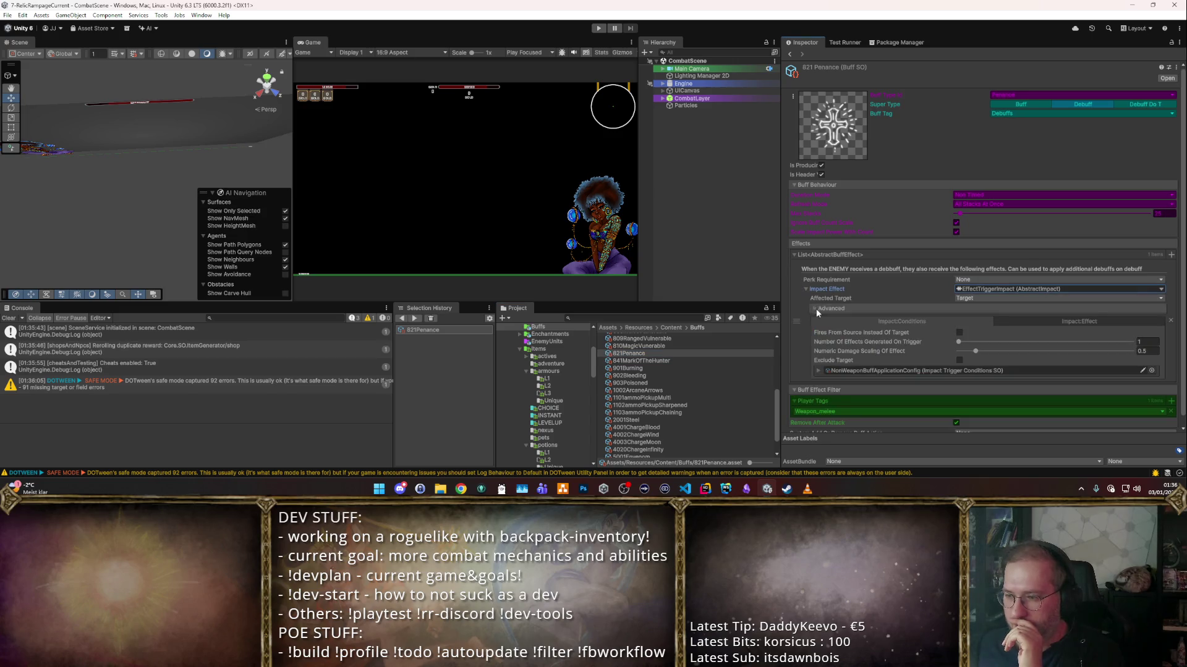
left_click(819, 370)
scroll(995, 310, "down", 3)
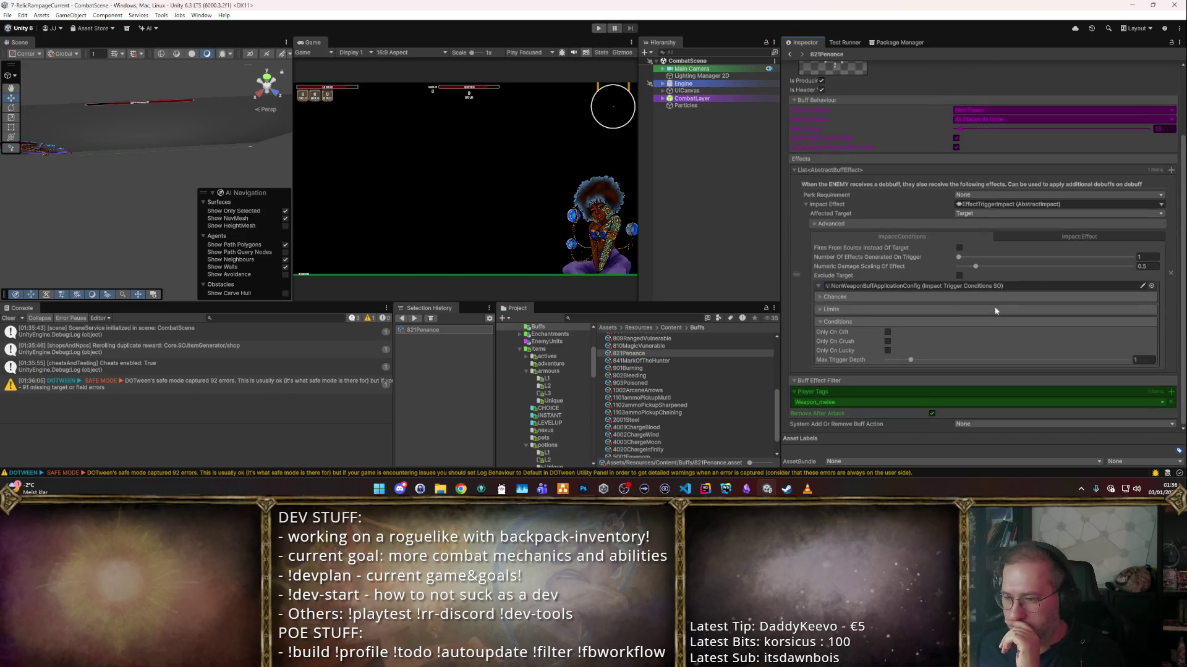
left_click(1085, 239)
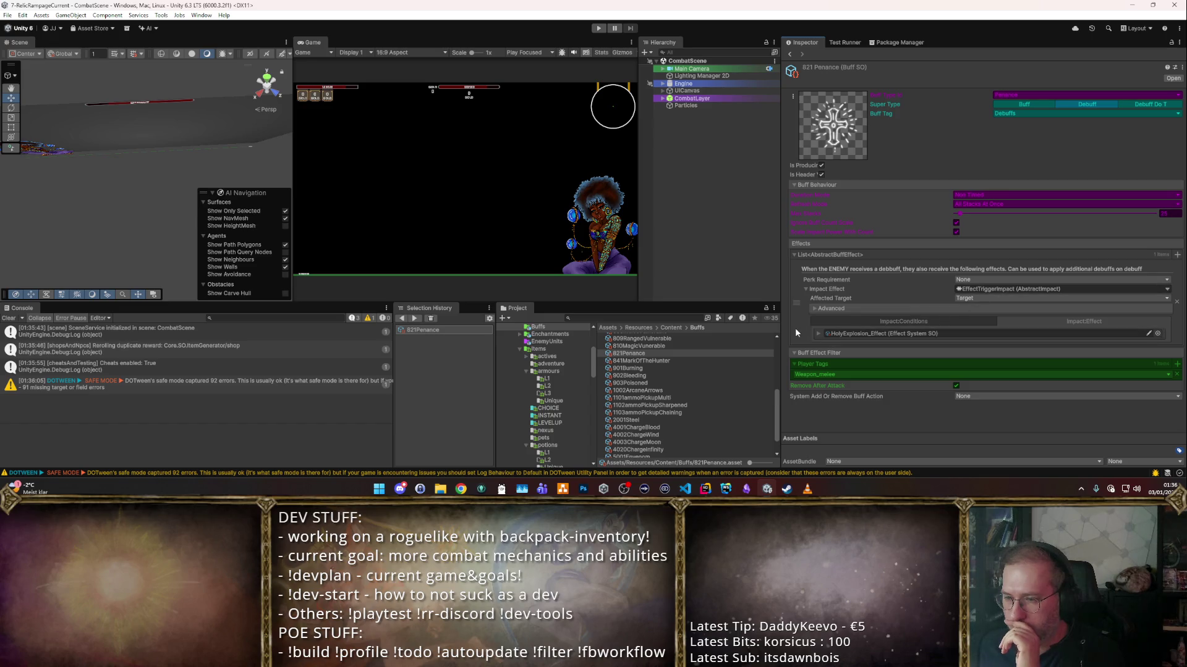
left_click(820, 334)
scroll(840, 334, "down", 10)
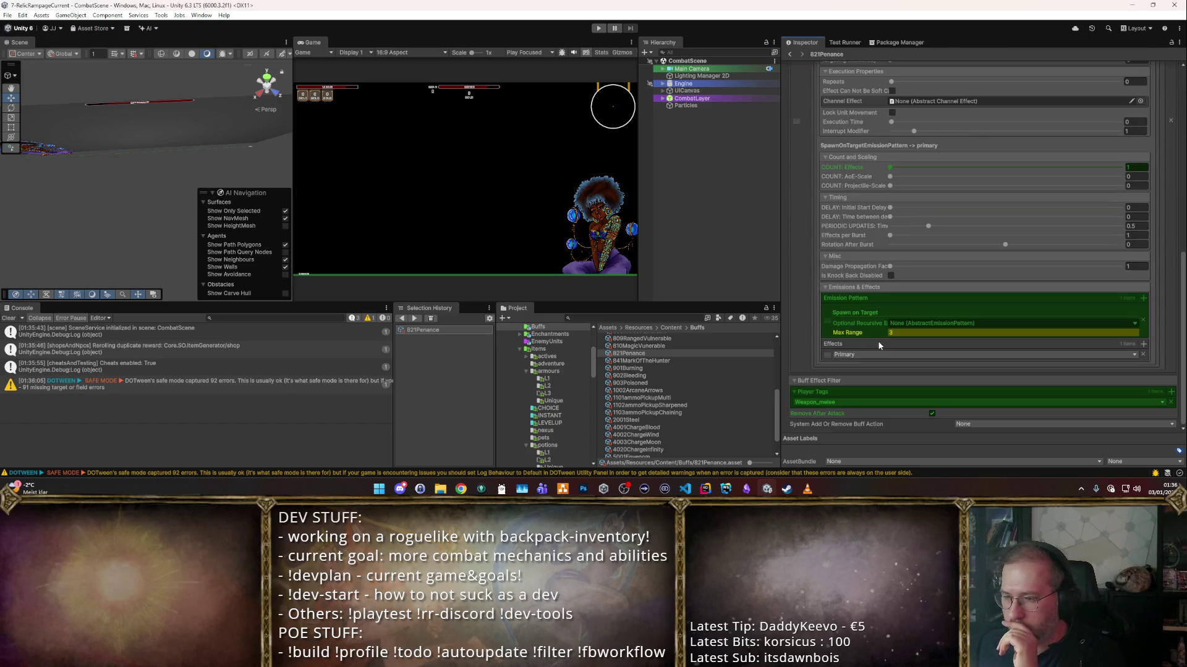
scroll(877, 342, "up", 2)
- Set HolyExplosion's Primary form to Player_AoEArcaneExplosion and enable Override FORM and Visual
left_click(1078, 215)
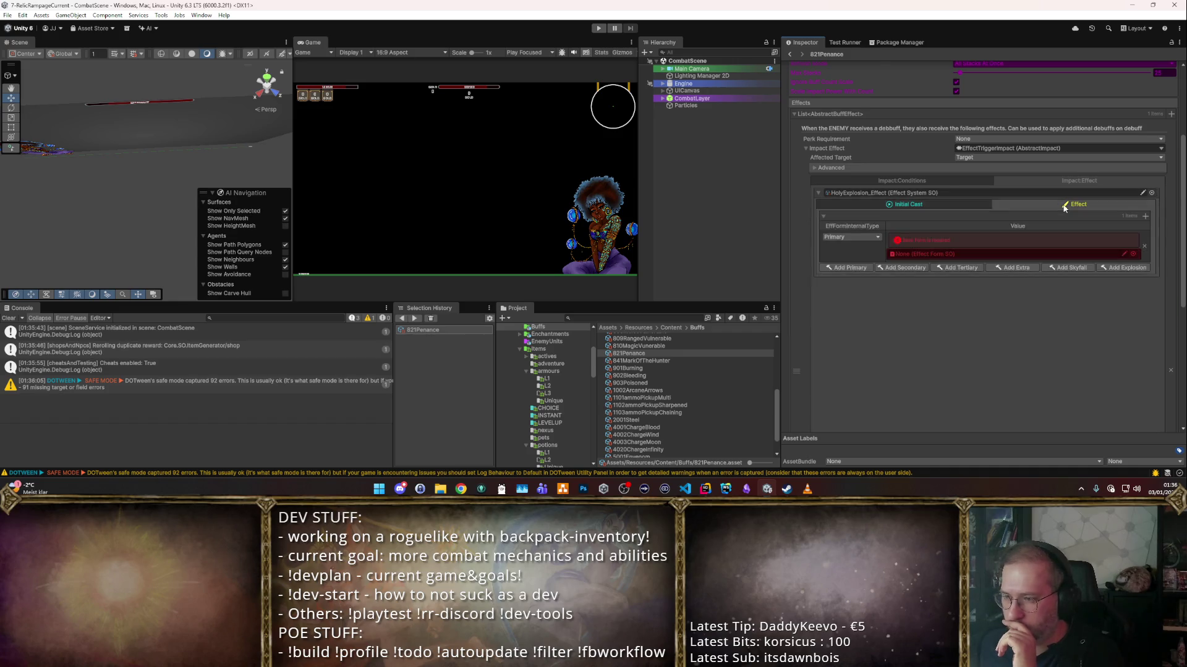
left_click(1133, 344)
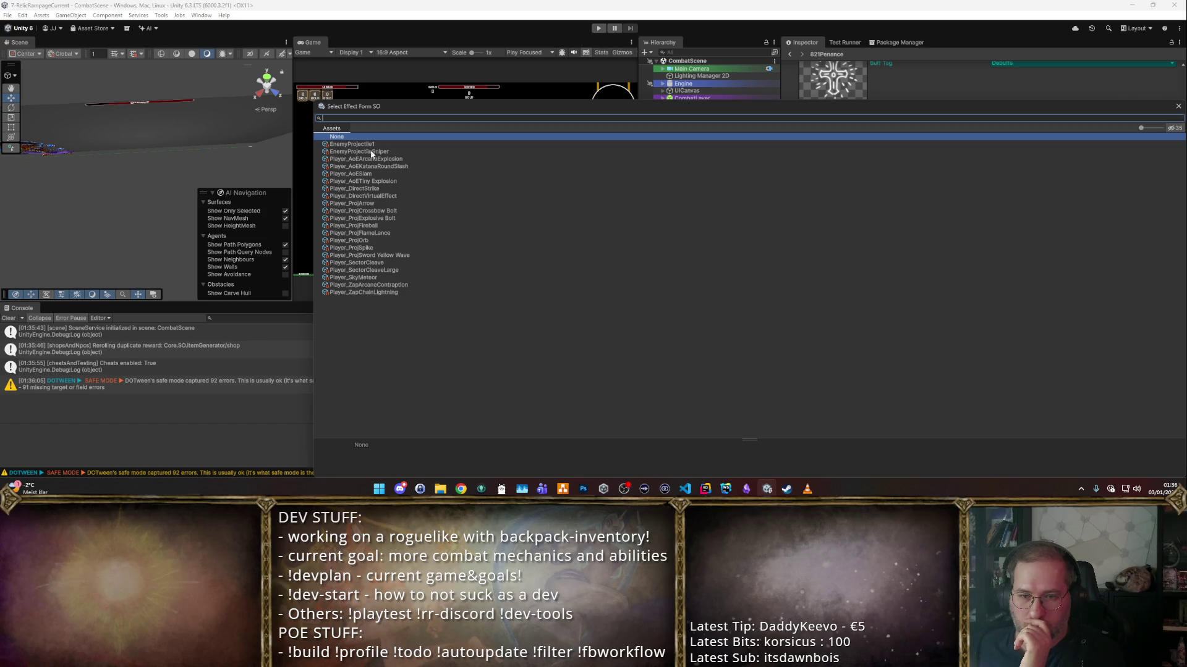
double_click(385, 161)
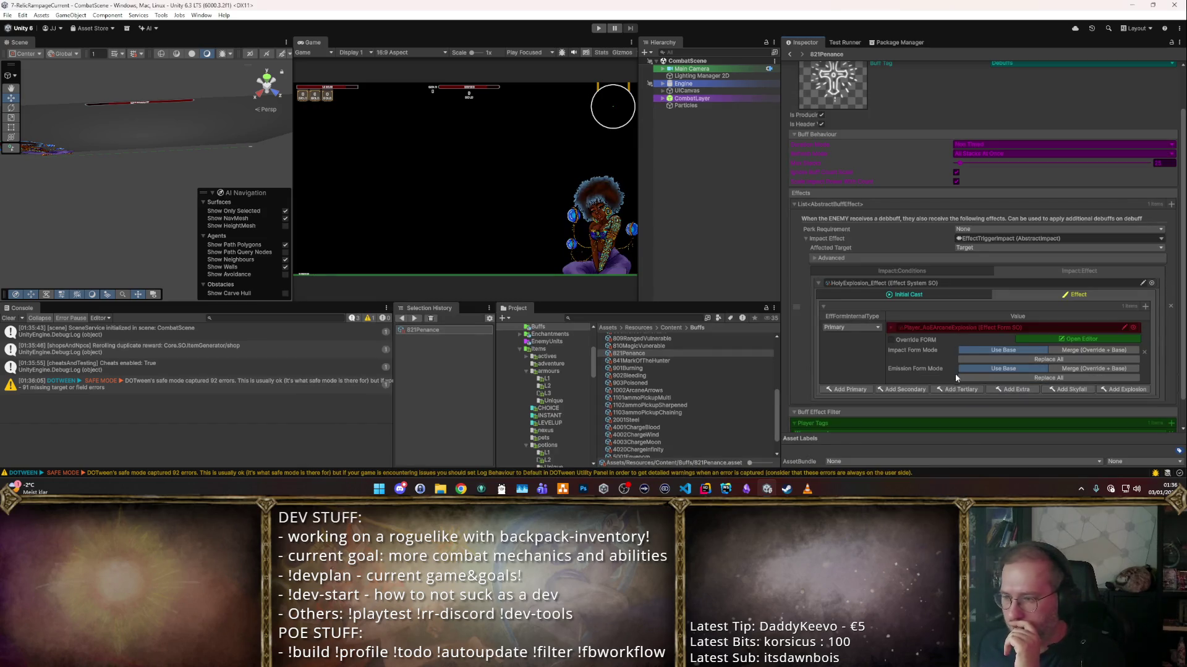
scroll(985, 403, "down", 1)
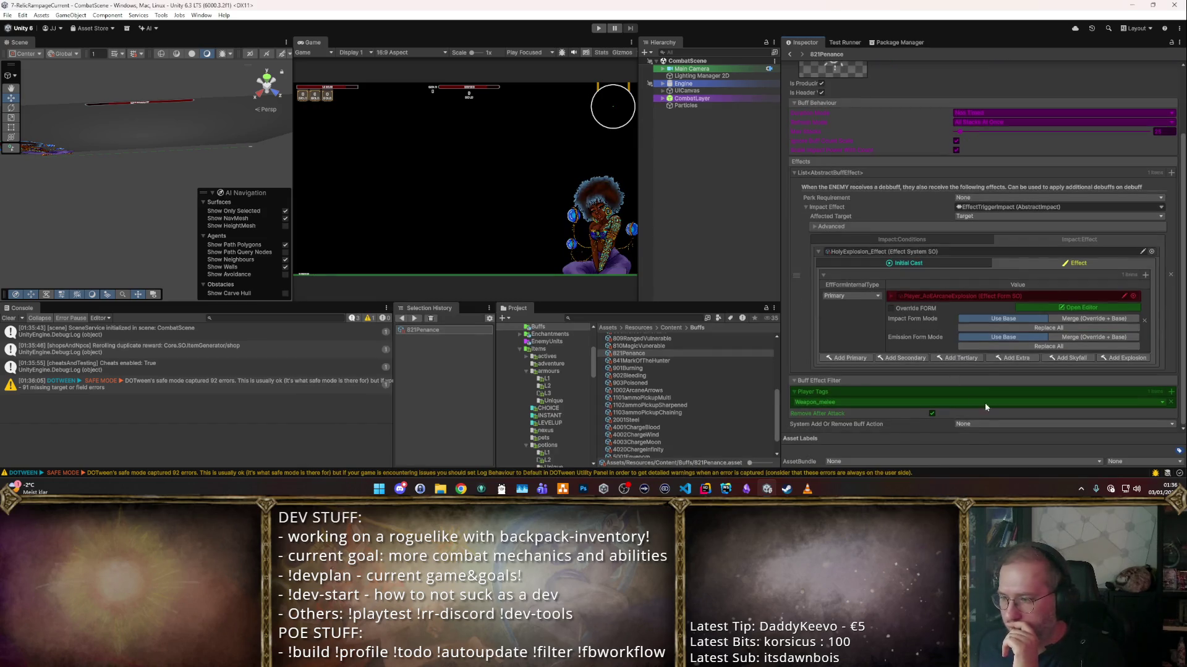
left_click(897, 307)
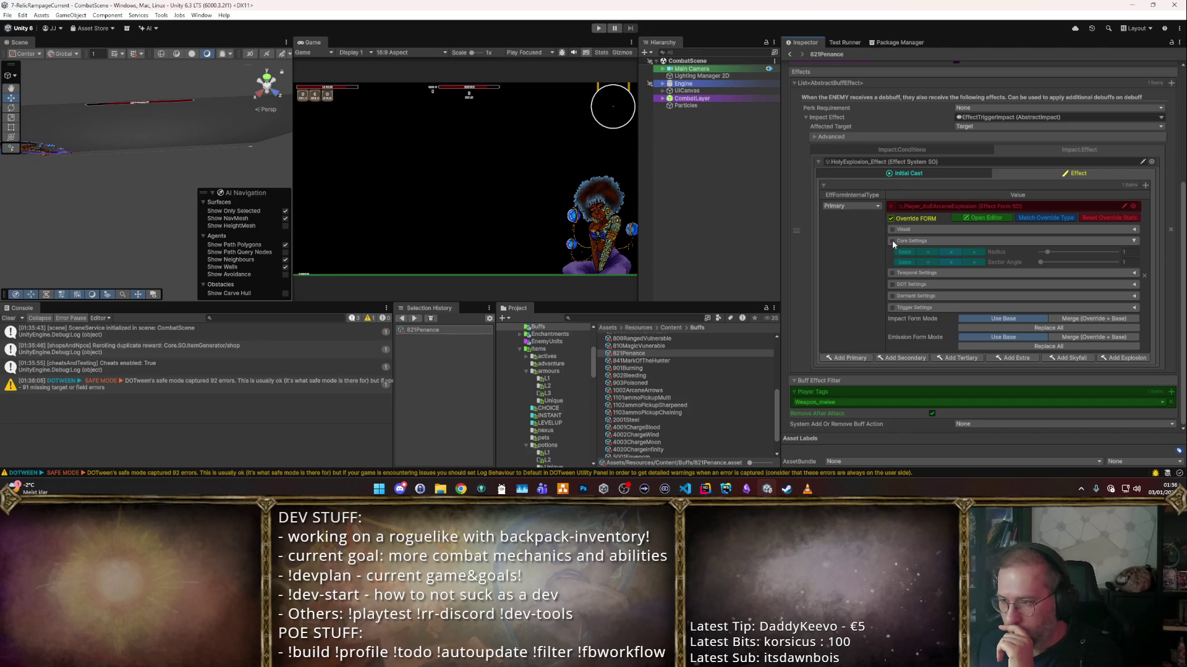
left_click(891, 229)
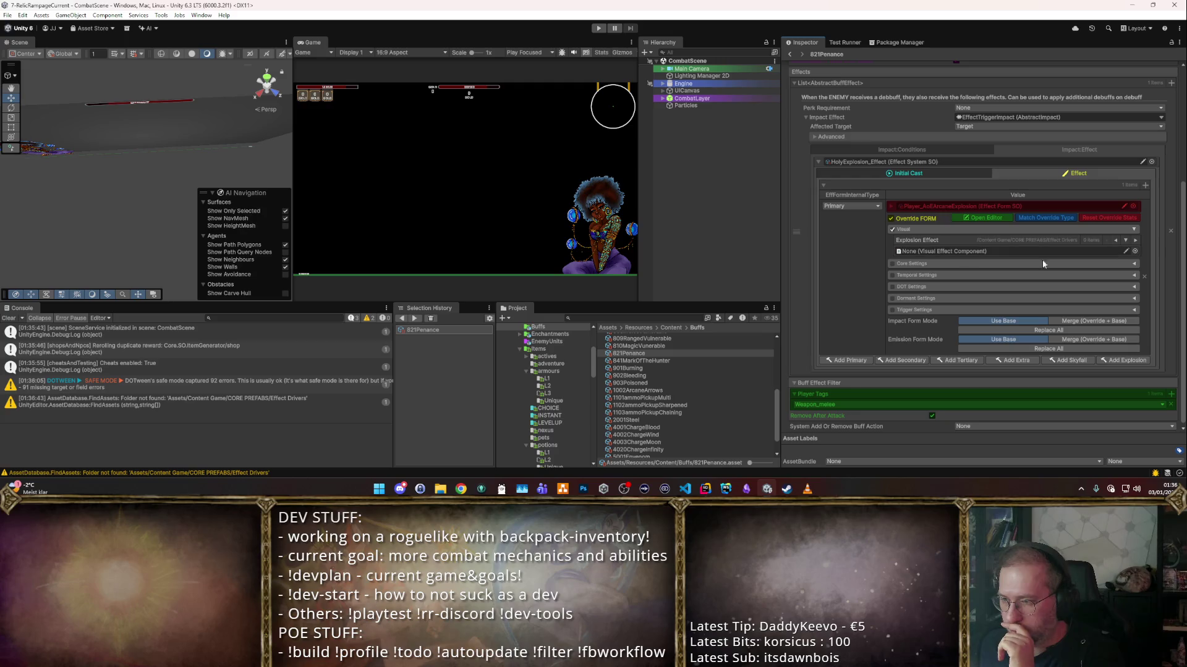
left_click(1134, 251)
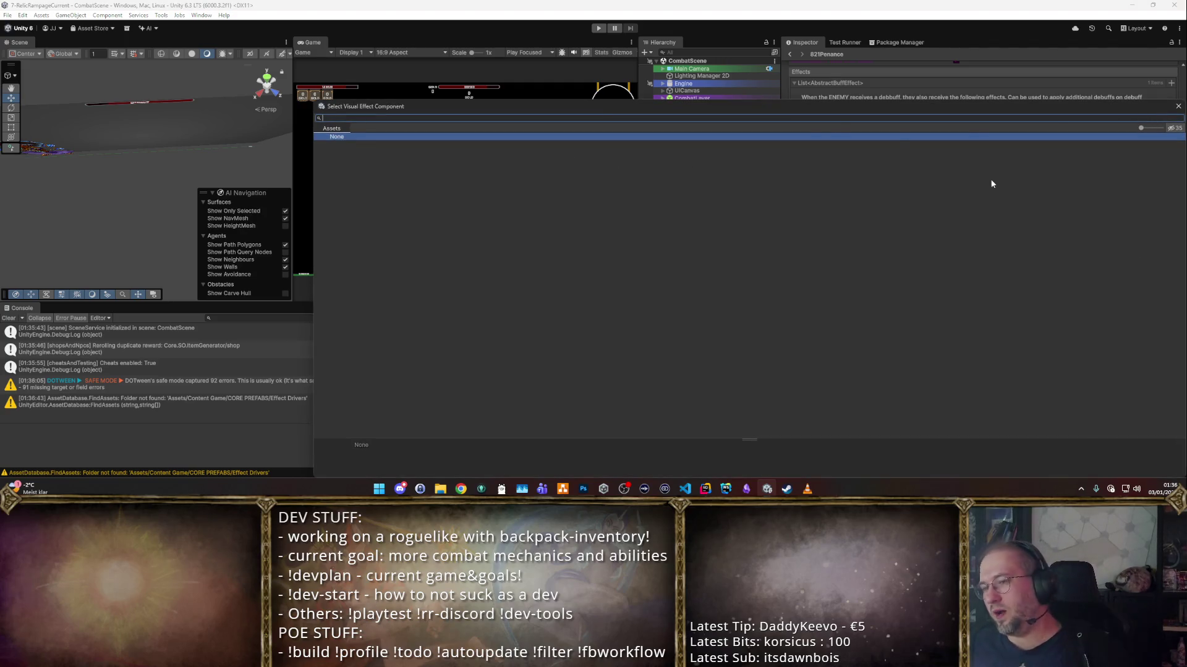
- Lock the Inspector and browse Content Game > CORE PREFABS > EffectDrivers to Visual Effects Only
key("Escape")
scroll(680, 396, "up", 5)
scroll(557, 405, "up", 5)
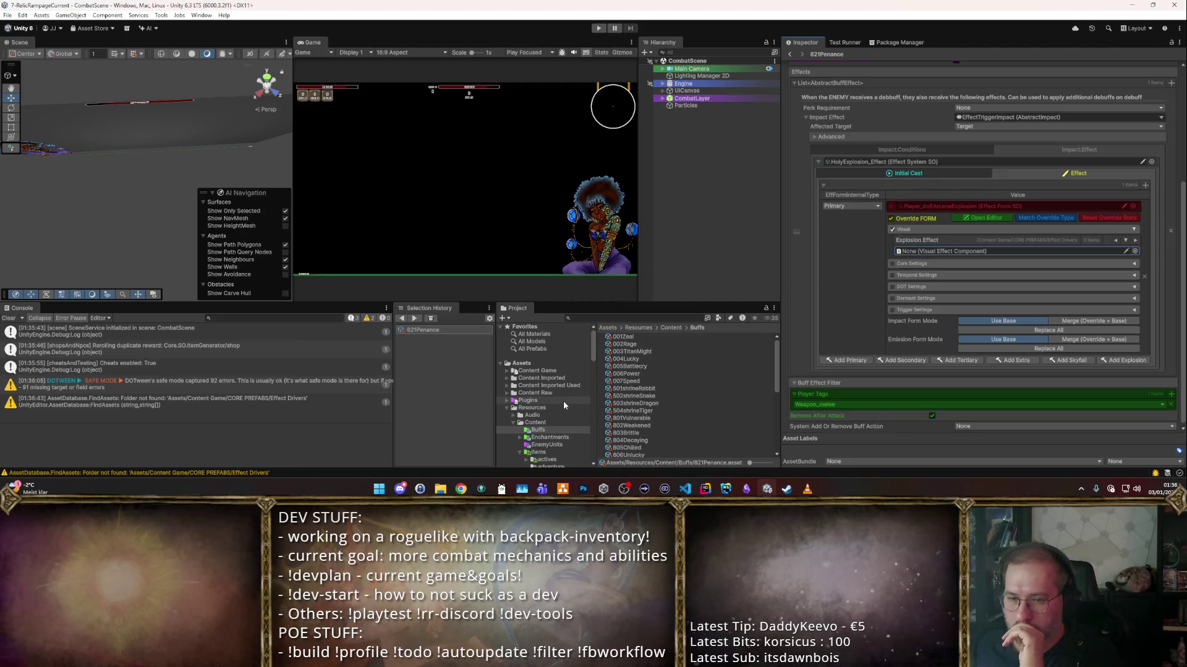
right_click(1158, 45)
left_click(1088, 68)
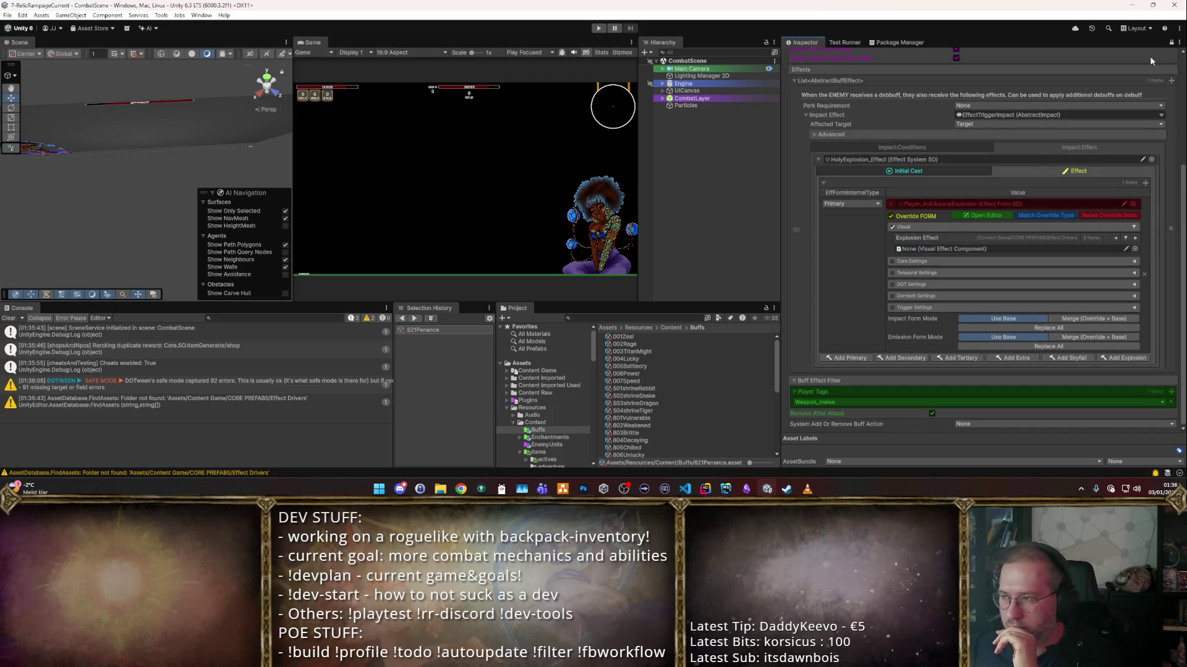
left_click(546, 371)
double_click(639, 352)
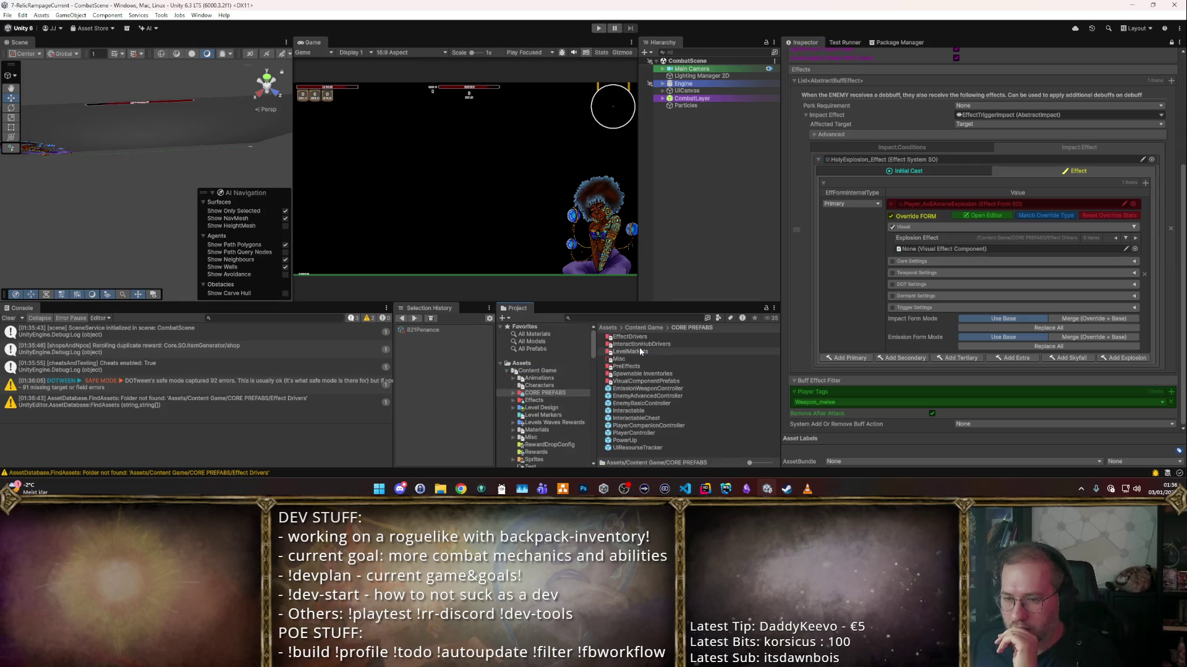
double_click(650, 337)
double_click(649, 337)
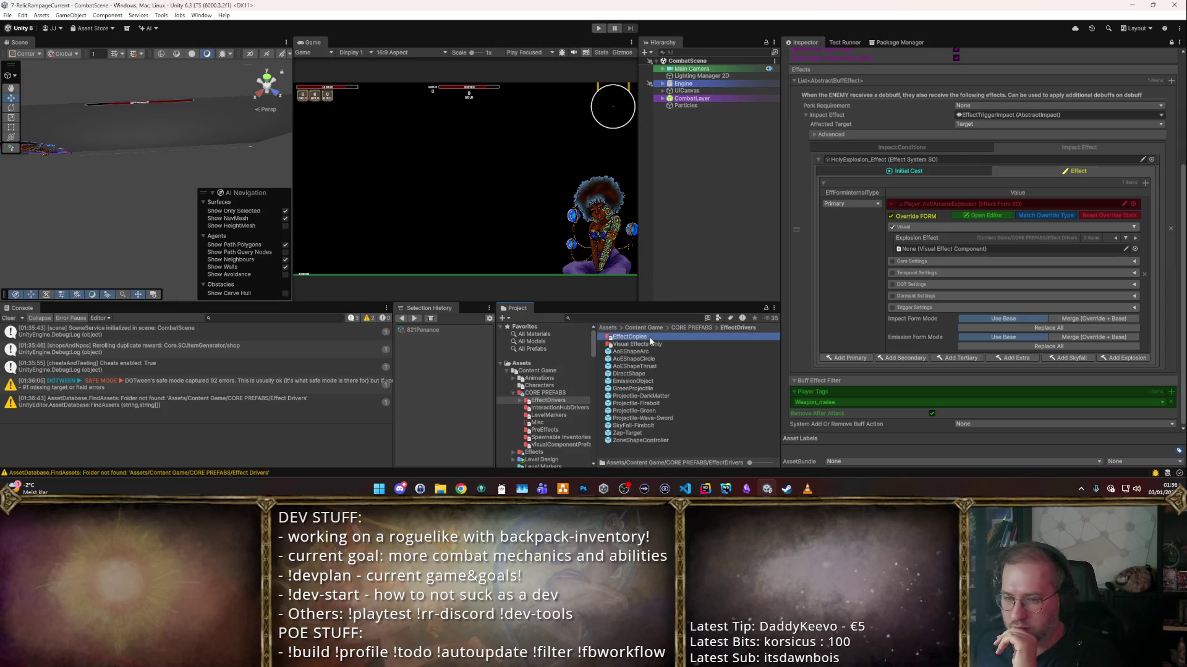
left_click(732, 328)
double_click(628, 345)
- Drag ExplosionHoly into the Visual Effect slot, then unlock the Inspector
left_click_drag(631, 359, 1036, 266)
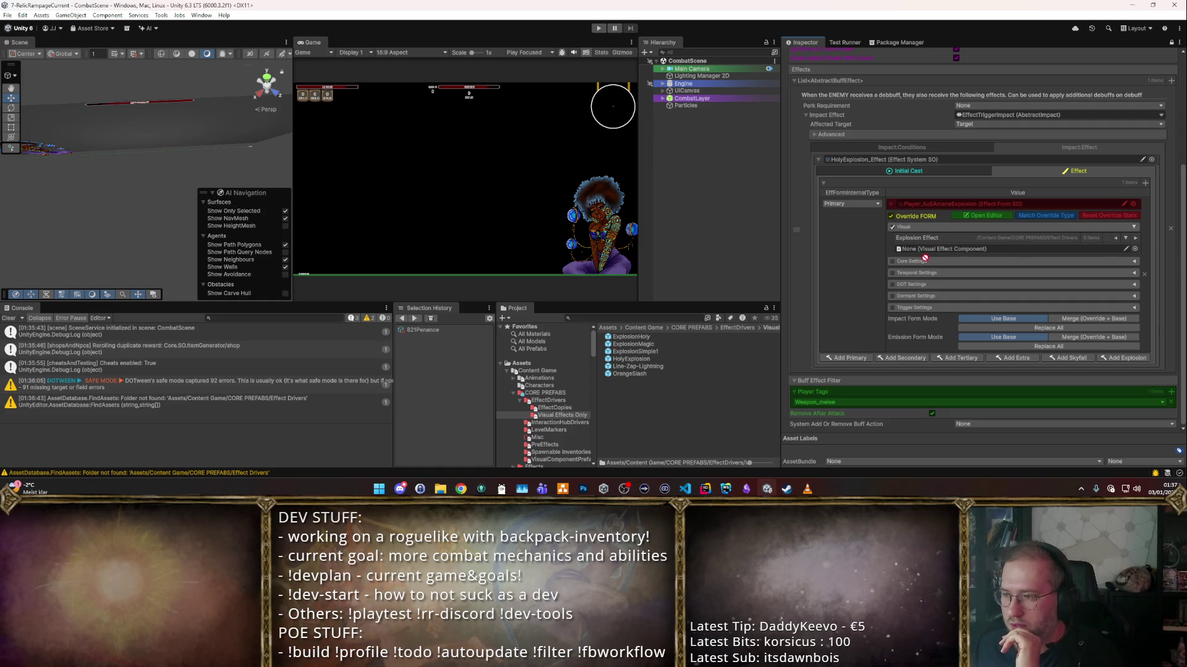
mouse_move(1104, 261)
left_mouse_down()
mouse_move(628, 341)
mouse_move(897, 288)
left_mouse_up()
left_click_drag(1039, 240, 1043, 249)
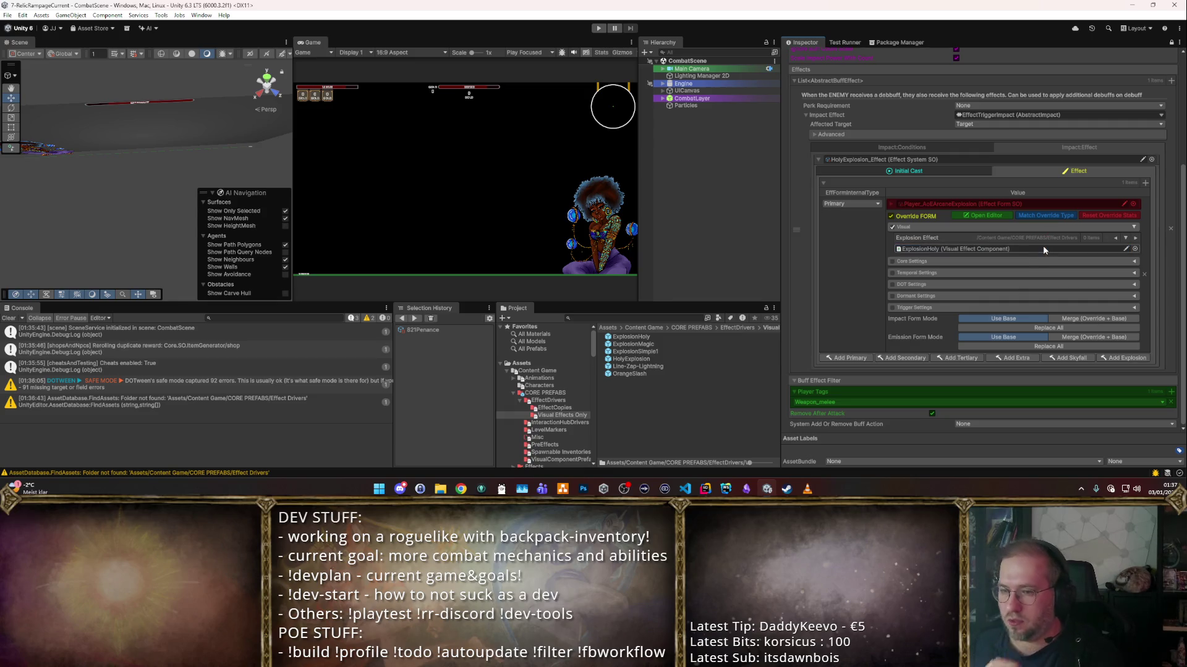
left_click(1169, 44)
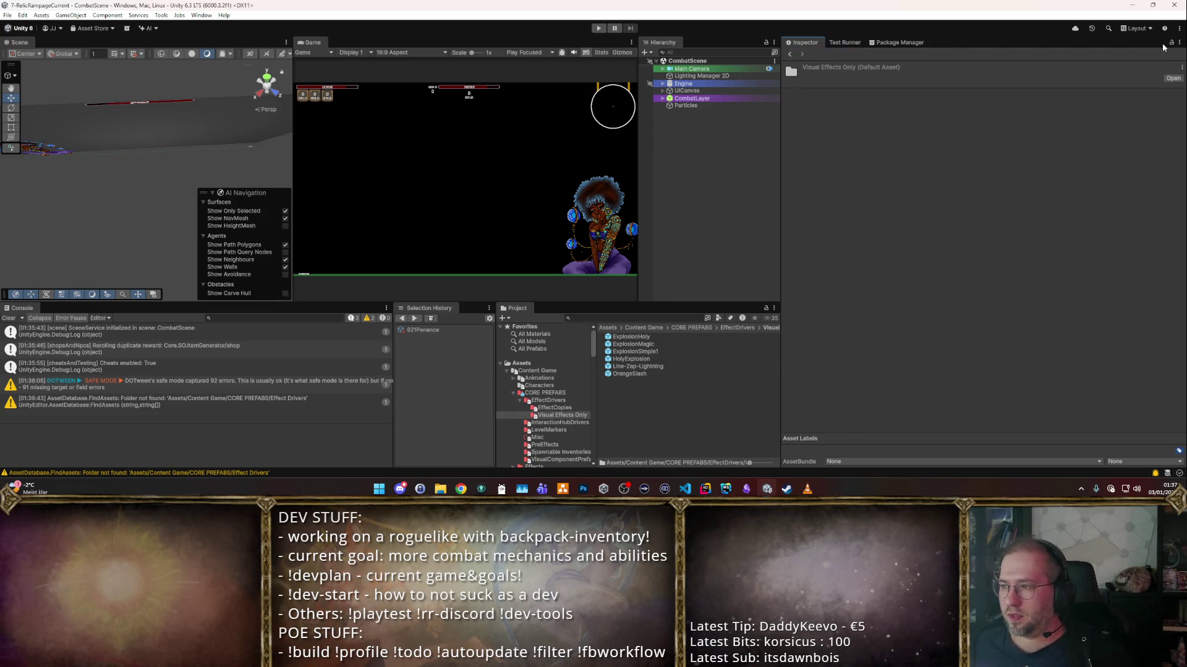
- Start a playtest, sell the crossbow, use cheats, and reroll the shop, buying and reselling a gold bag
left_click(598, 29)
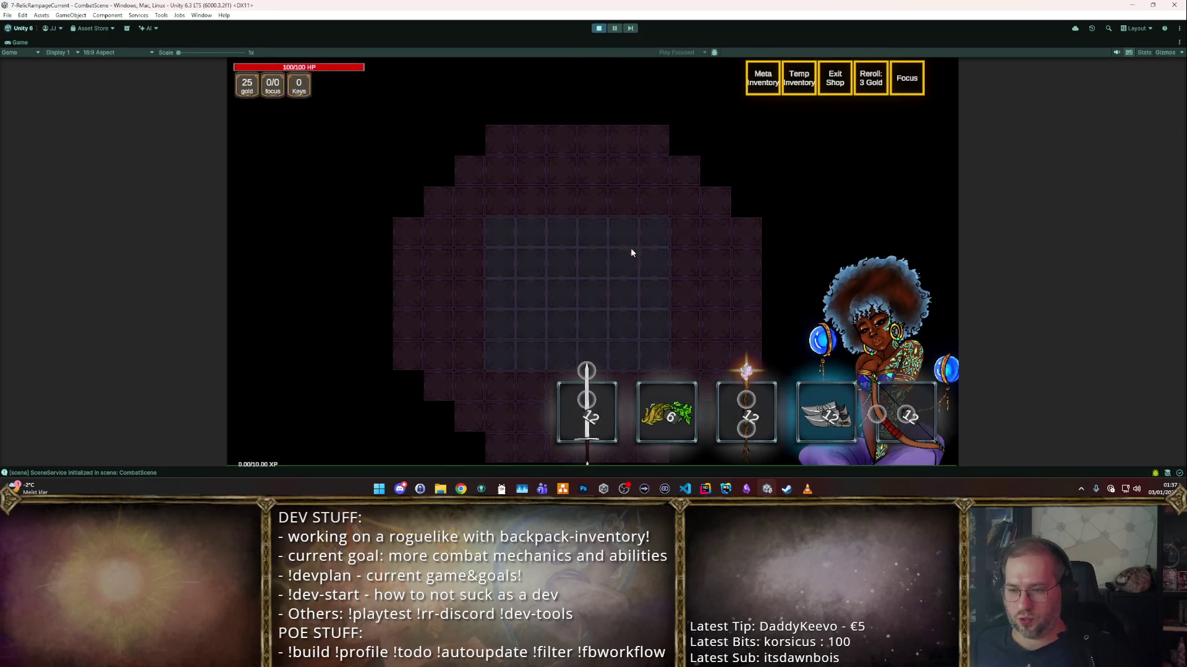
mouse_move(711, 346)
left_mouse_down()
mouse_move(740, 320)
mouse_move(842, 340)
left_mouse_up()
key("F1")
scroll(506, 128, "up", 5)
scroll(640, 194, "down", 3)
scroll(640, 191, "up", 5)
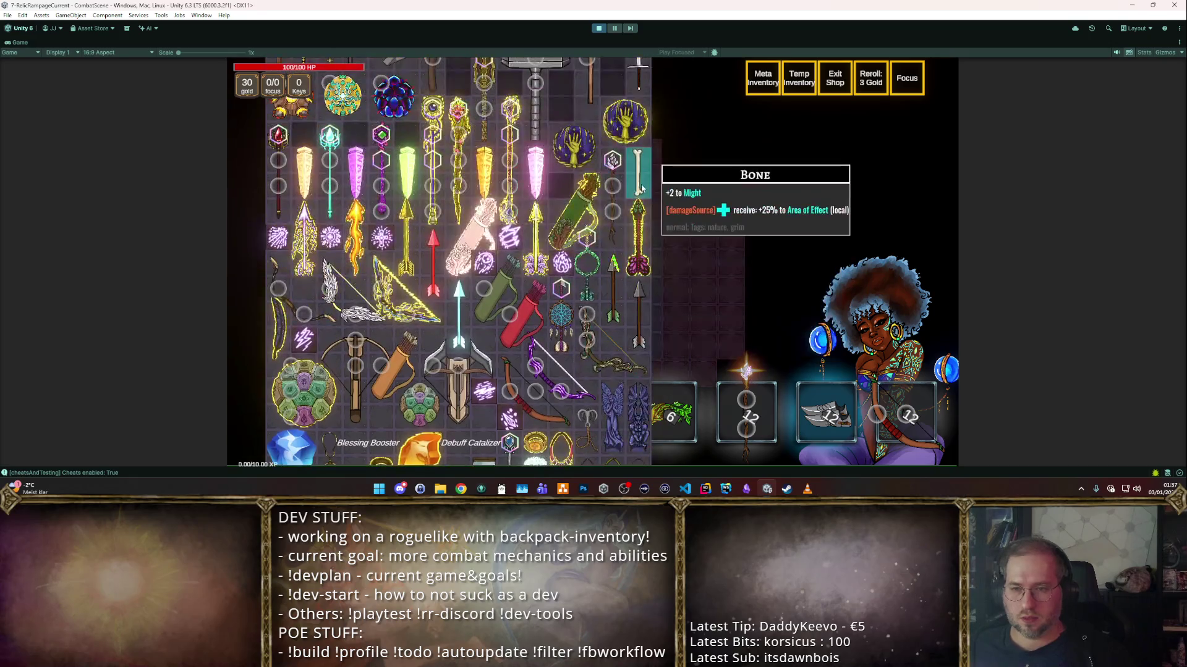
key("F1")
key("r")
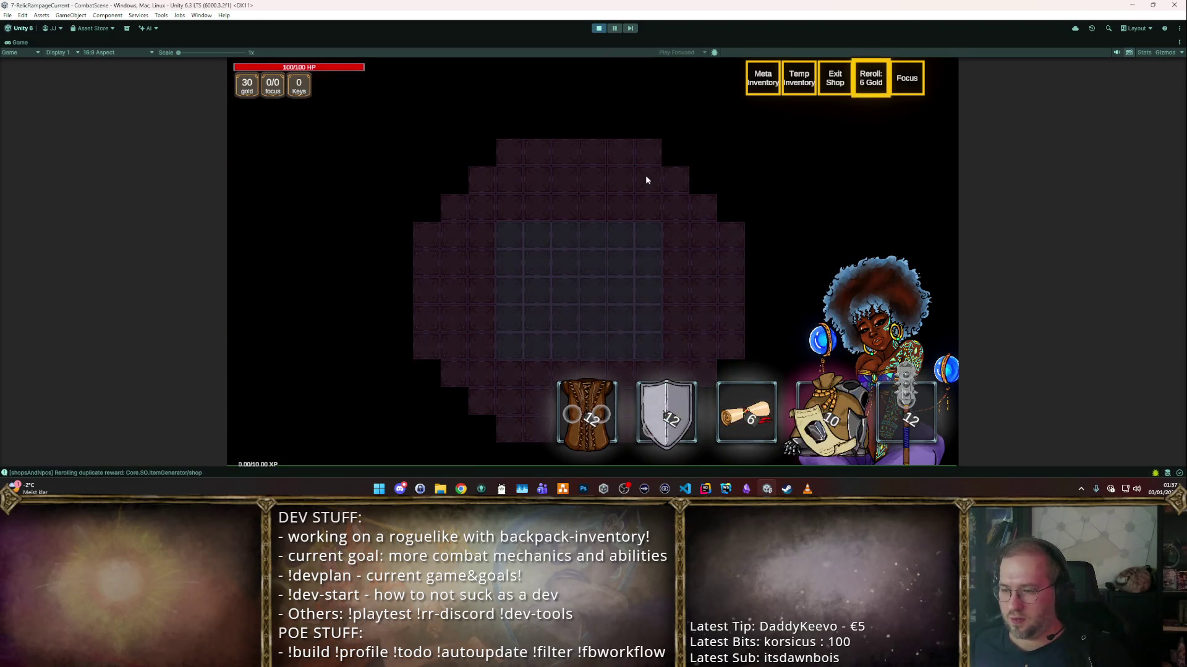
key("r")
key("r")
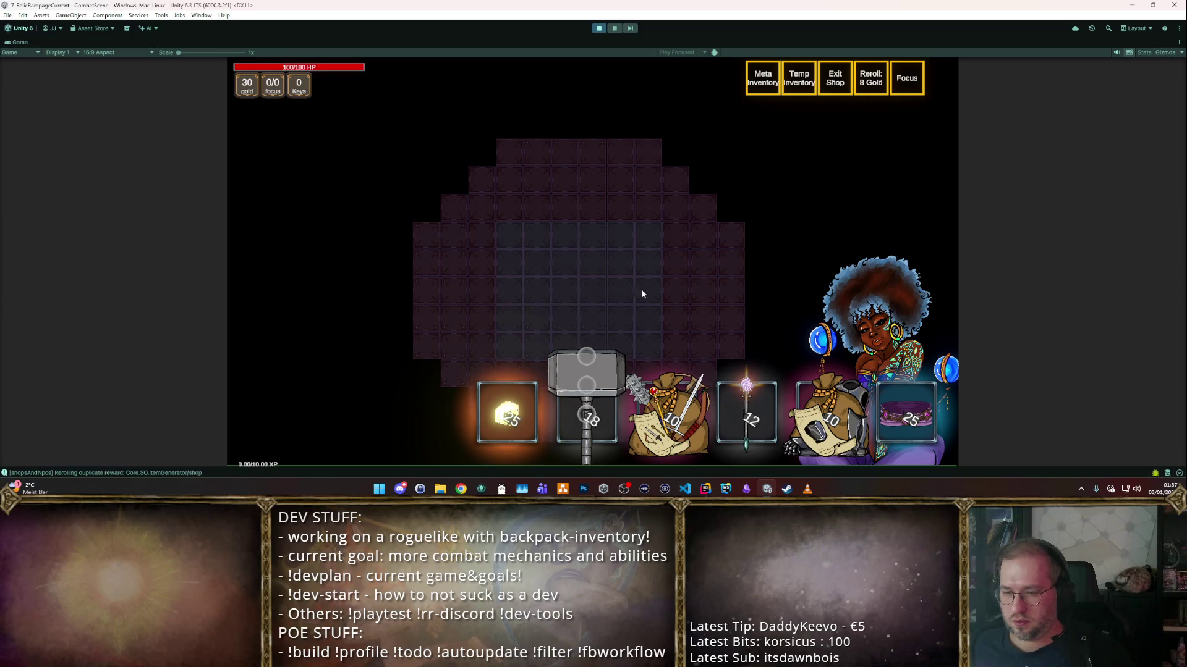
key("3")
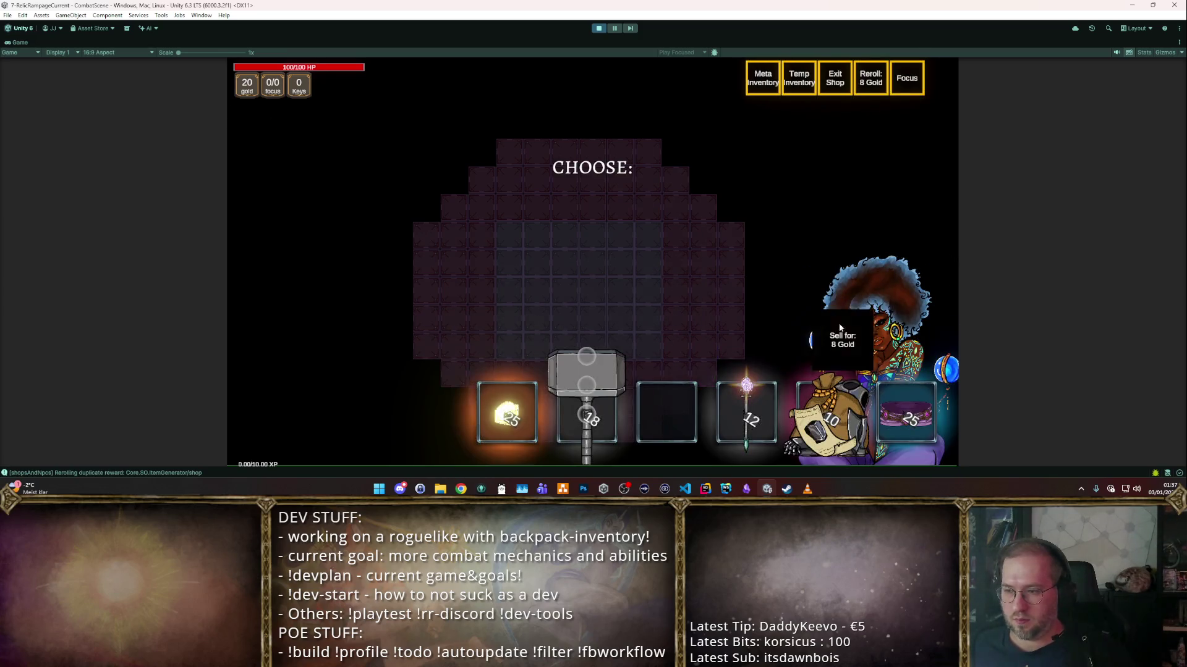
left_click(839, 328)
key("r")
key("r")
key("r")
key("r")
key("r")
key("r")
key("r")
key("r")
- Buy the Blessed Sceptre into the backpack and walk into the Zone Change portal
mouse_move(596, 424)
mouse_move(596, 424)
left_mouse_down()
mouse_move(533, 289)
mouse_move(542, 292)
mouse_move(523, 312)
left_mouse_up()
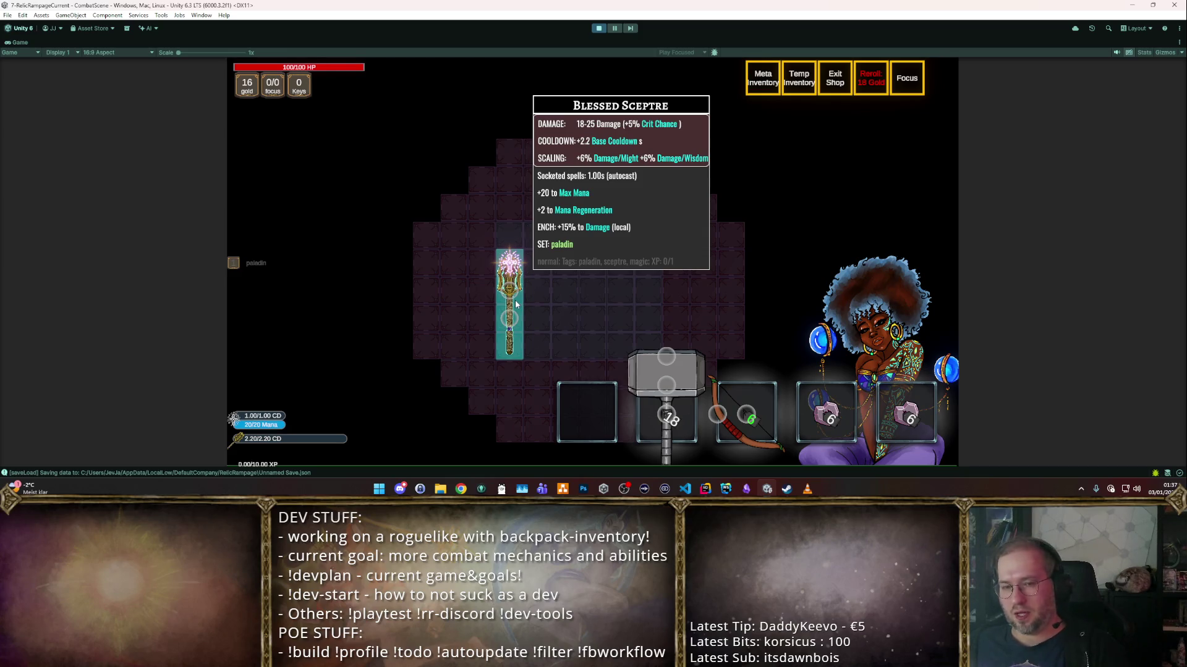
key("Escape")
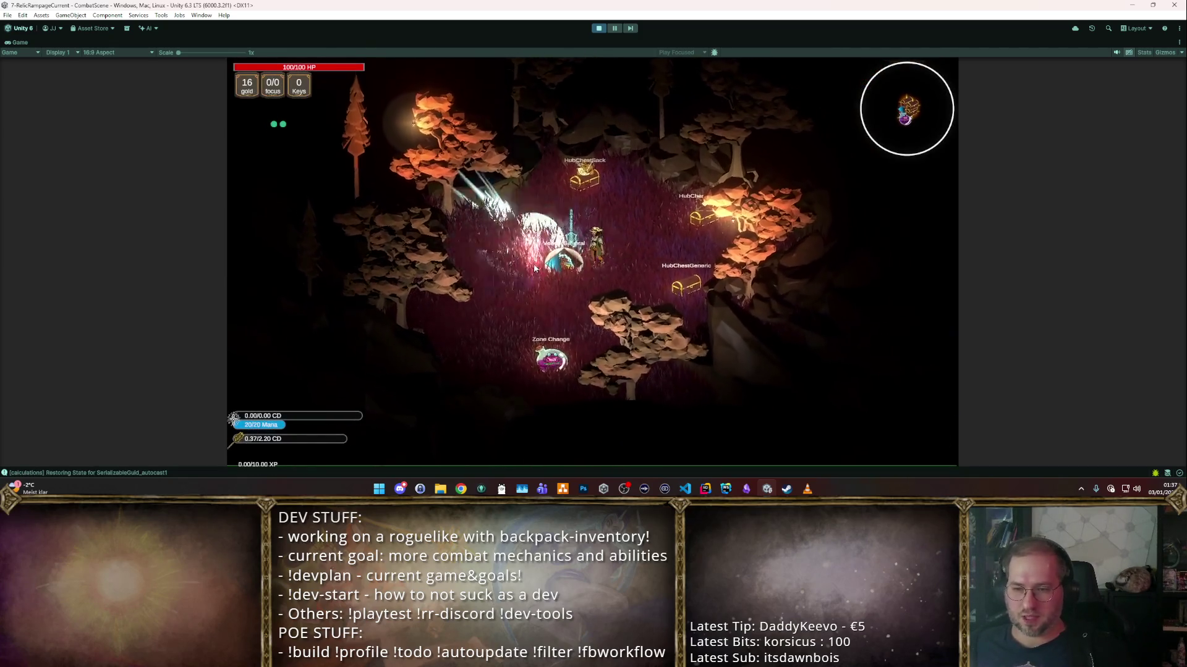
key("s")
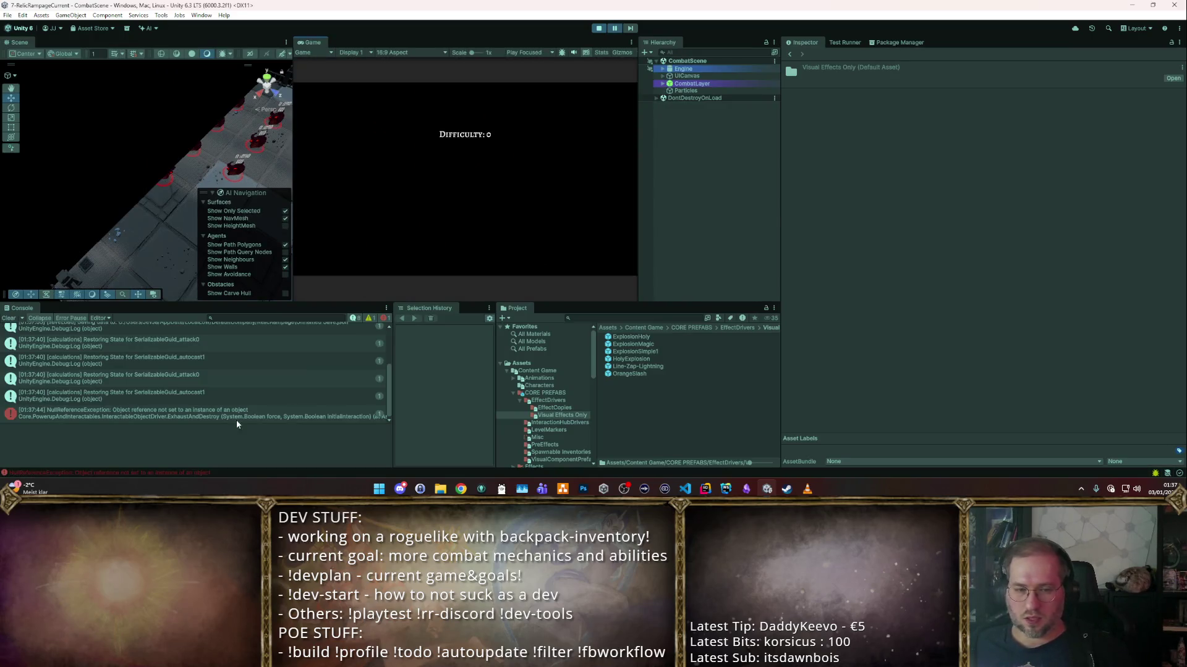
- Follow the NullReferenceException stack trace to line 184 in Rider, then return to Unity
left_click(236, 419)
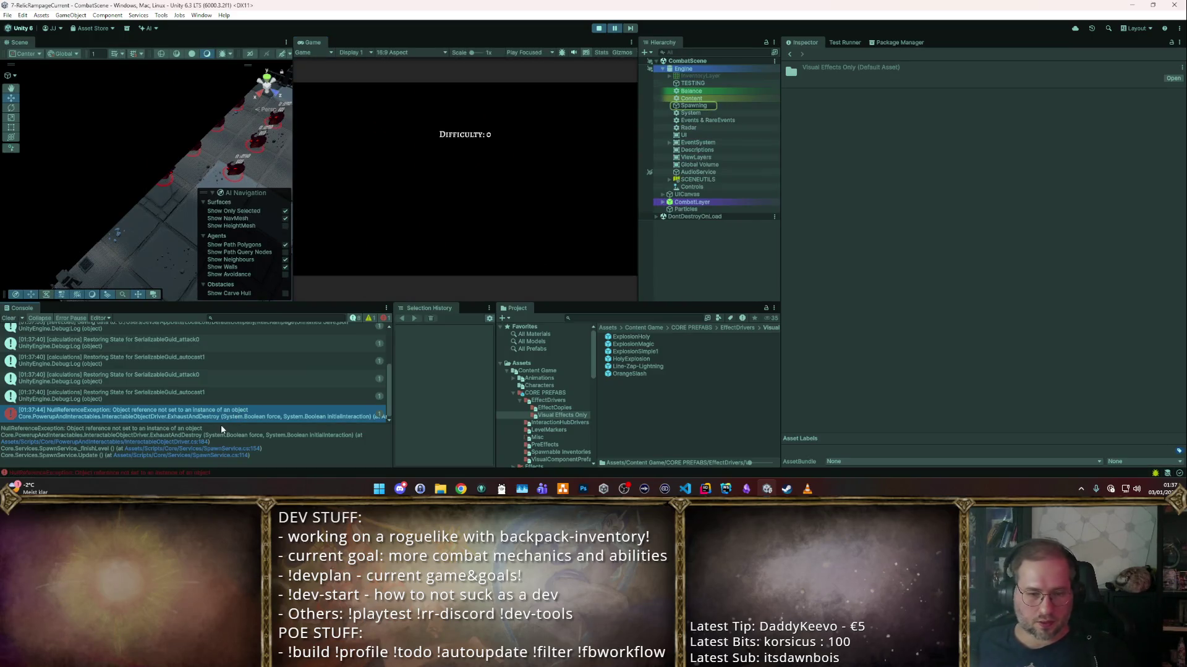
left_click(175, 443)
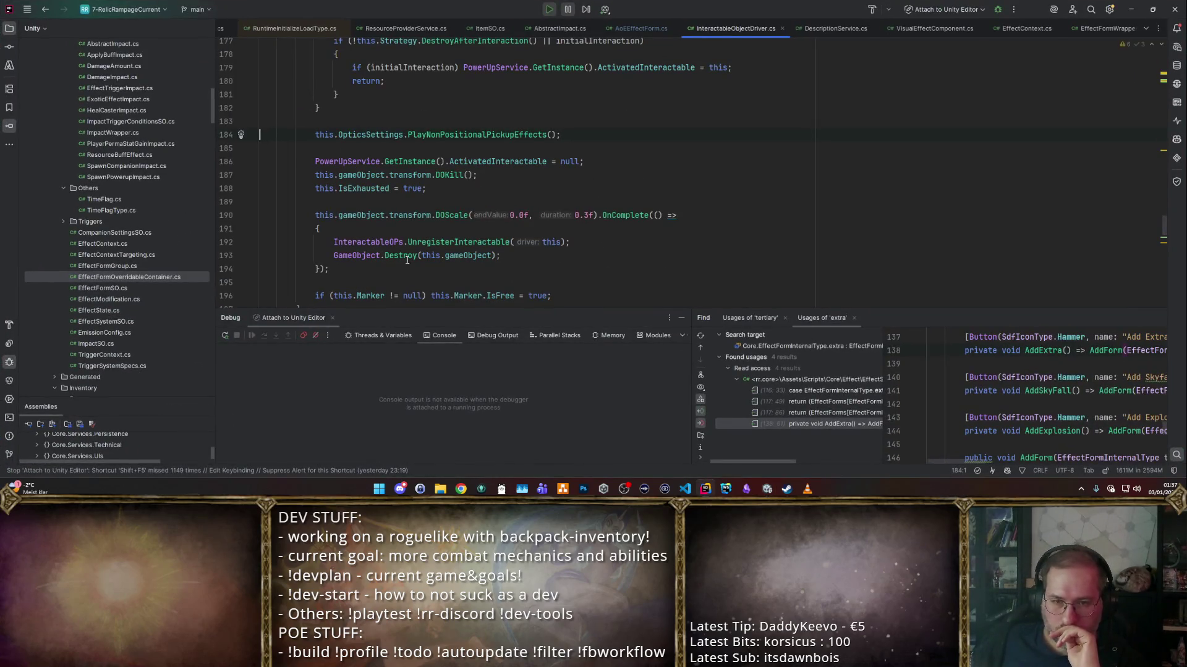
key("alt+Tab")
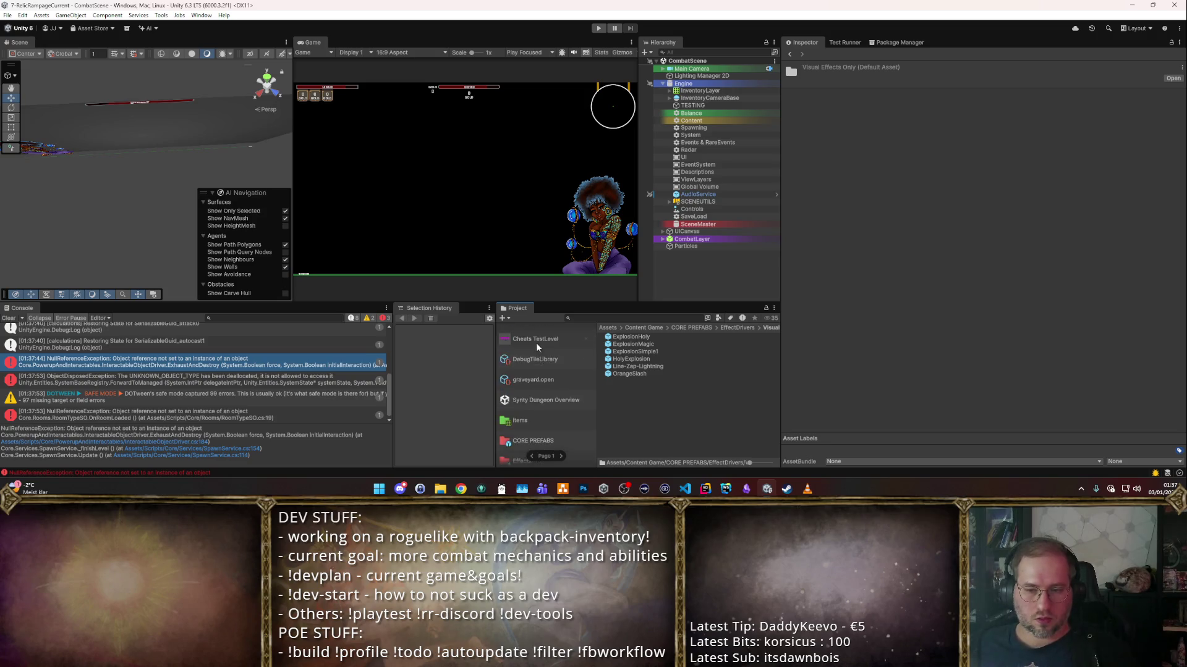
- Play CombatScene in a maximized Game view and move the character through the training-dummy grid
left_click(533, 333)
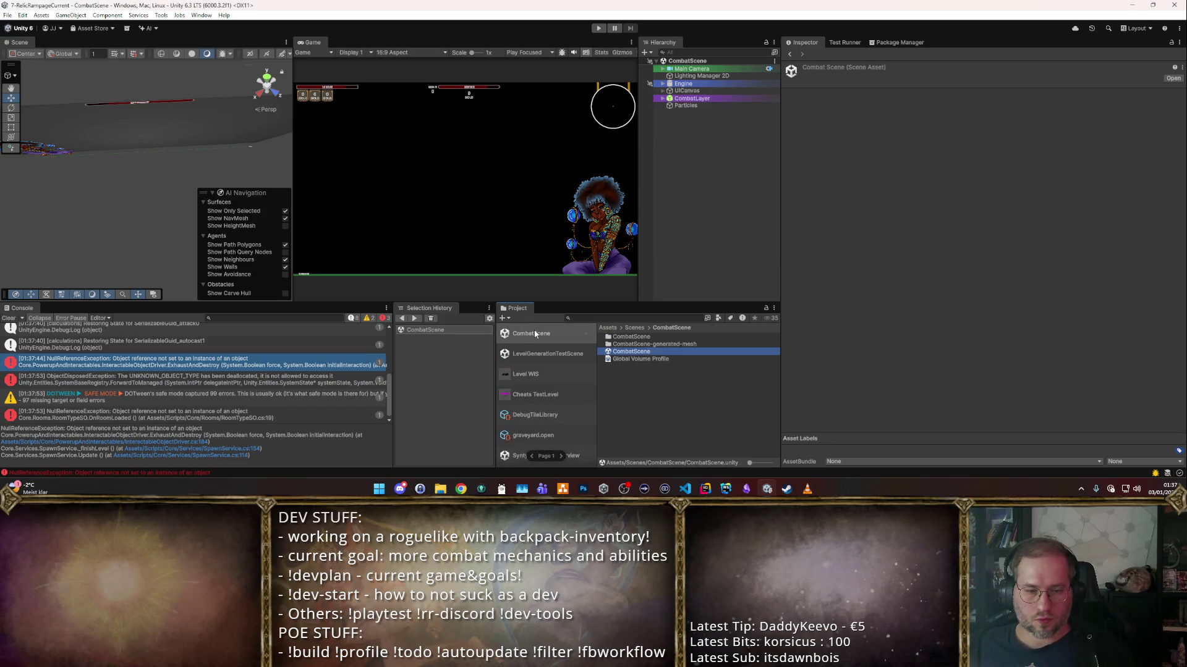
left_click(603, 29)
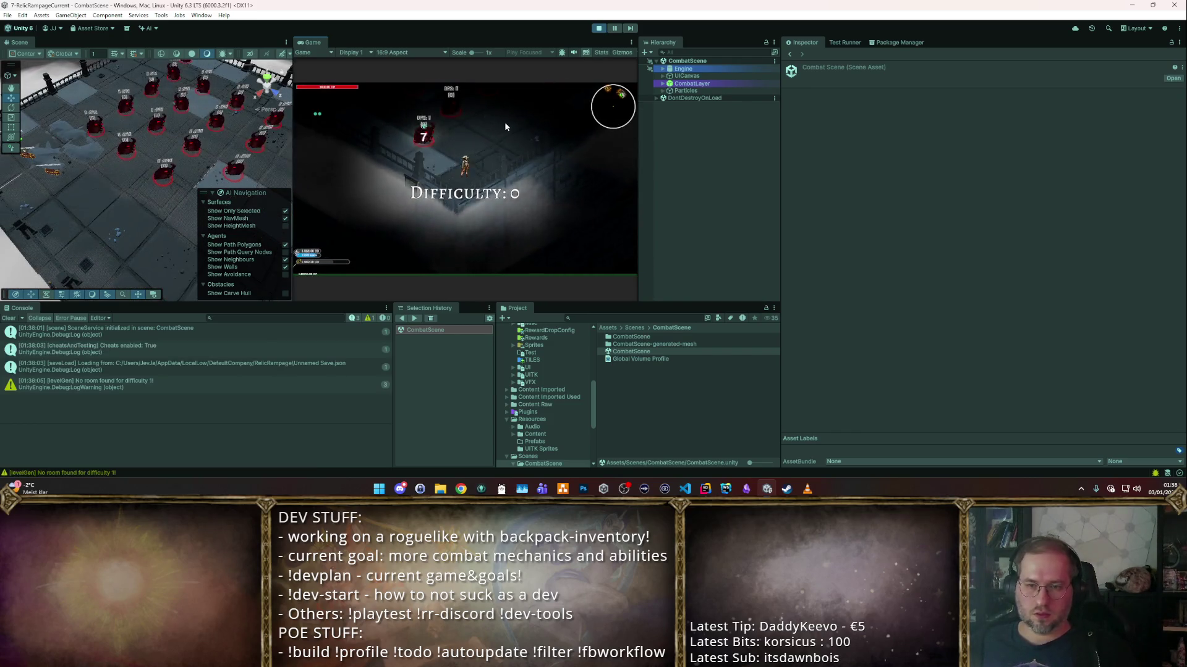
double_click(307, 40)
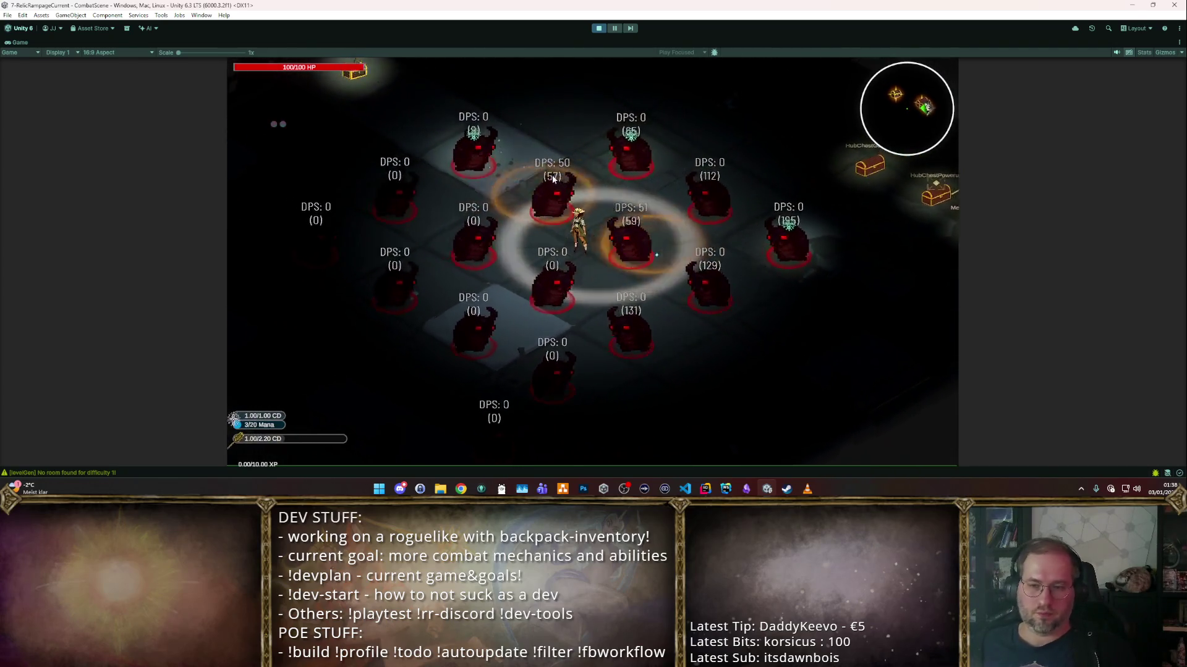
key("w")
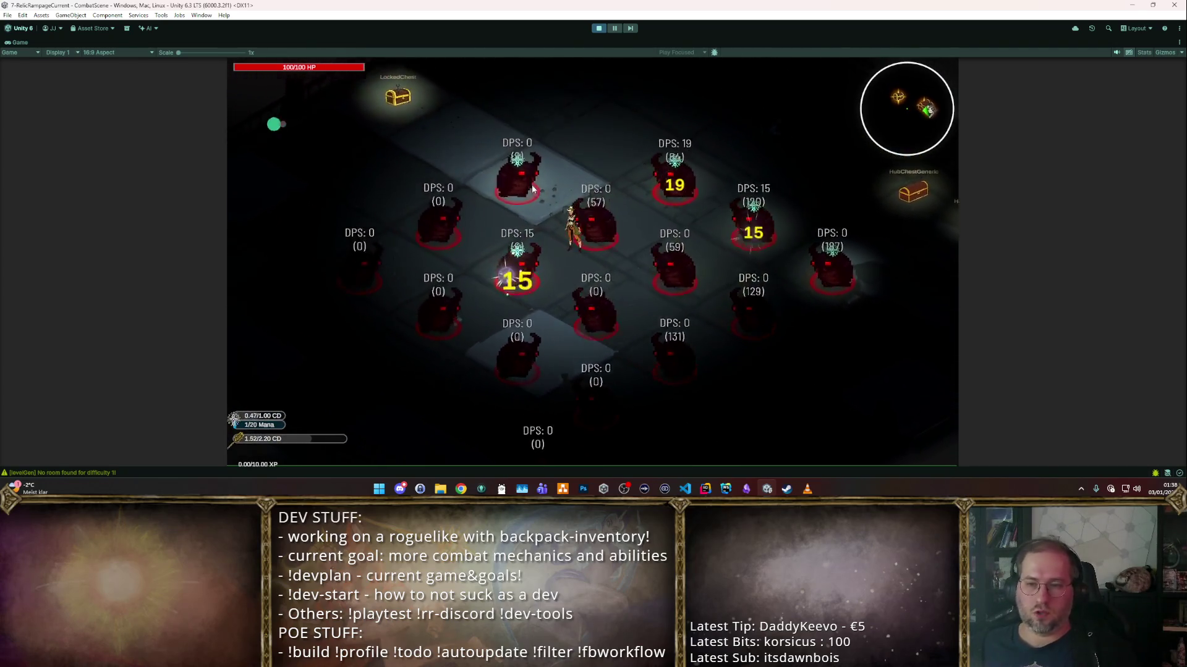
key("d")
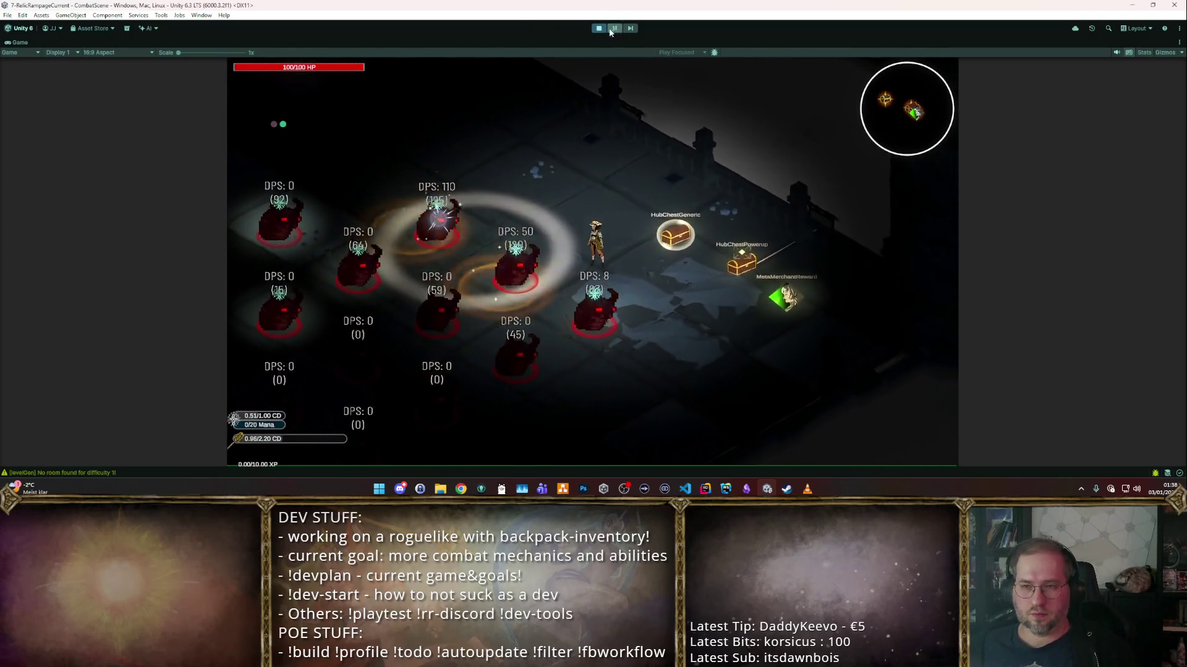
- Stop the game and browse Effects > EffectFormSO to the Effects_Player folder
left_click(598, 28)
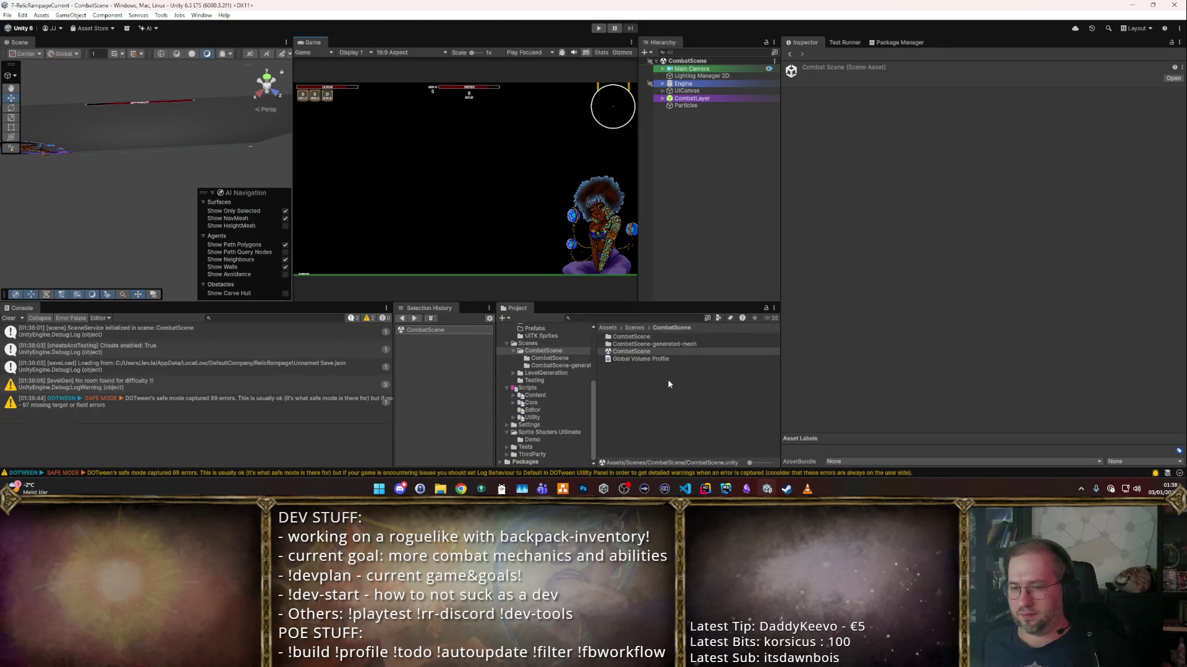
mouse_move(542, 390)
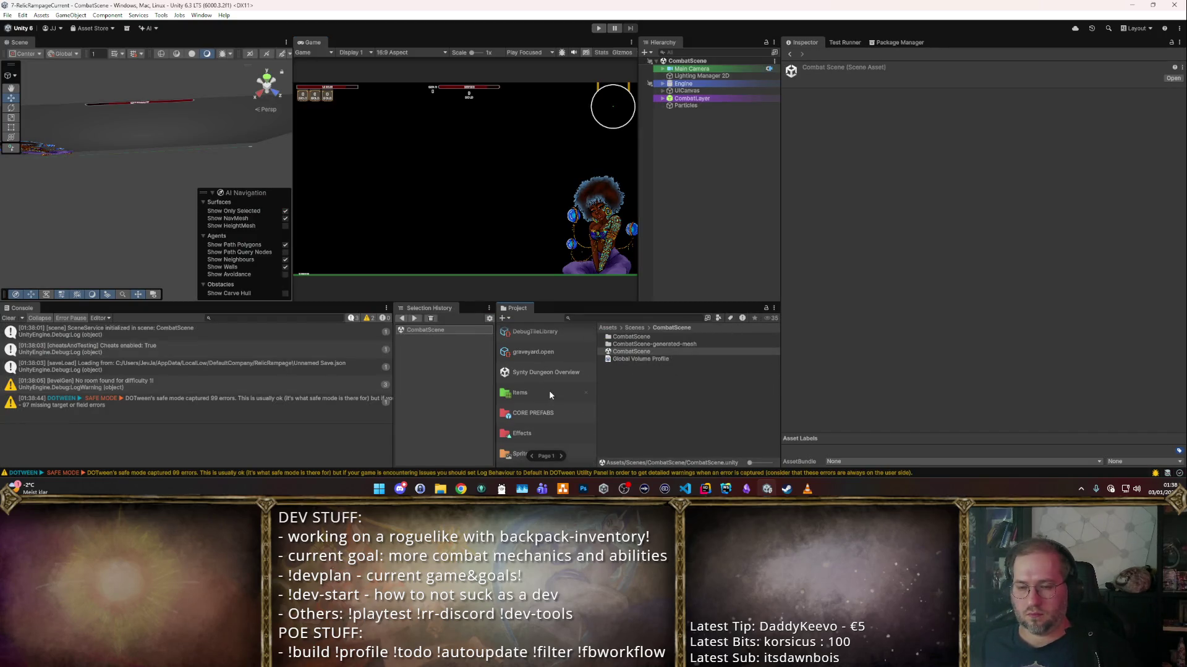
left_click(549, 393)
scroll(522, 395, "up", 2)
scroll(522, 394, "down", 5)
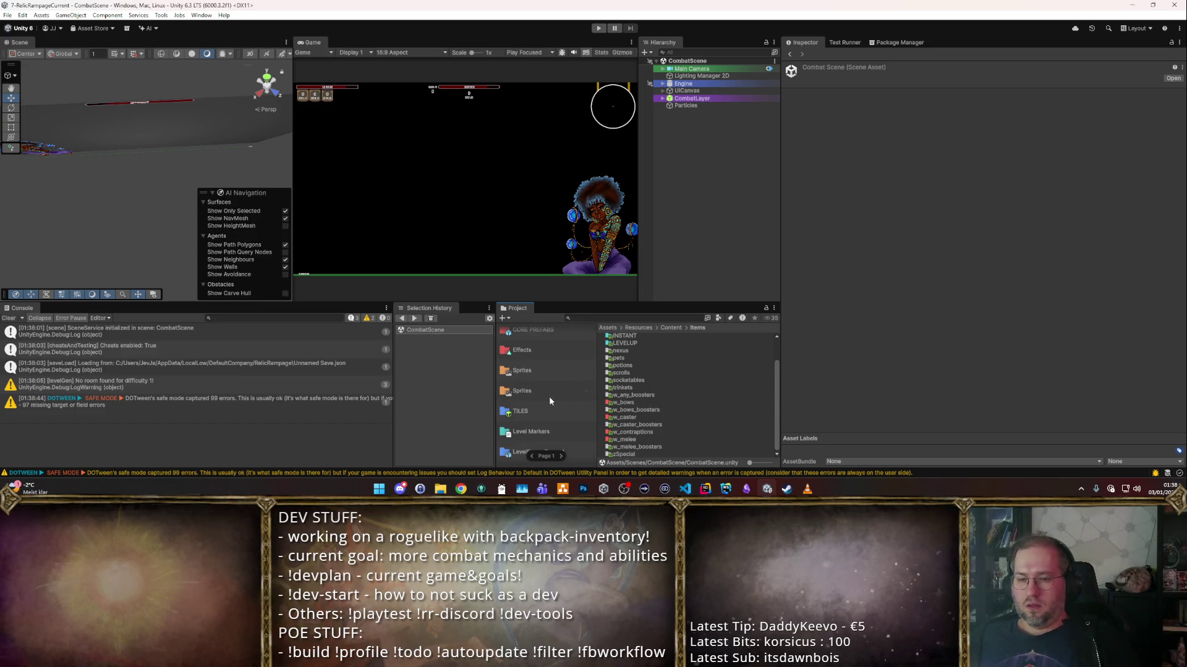
left_click(525, 351)
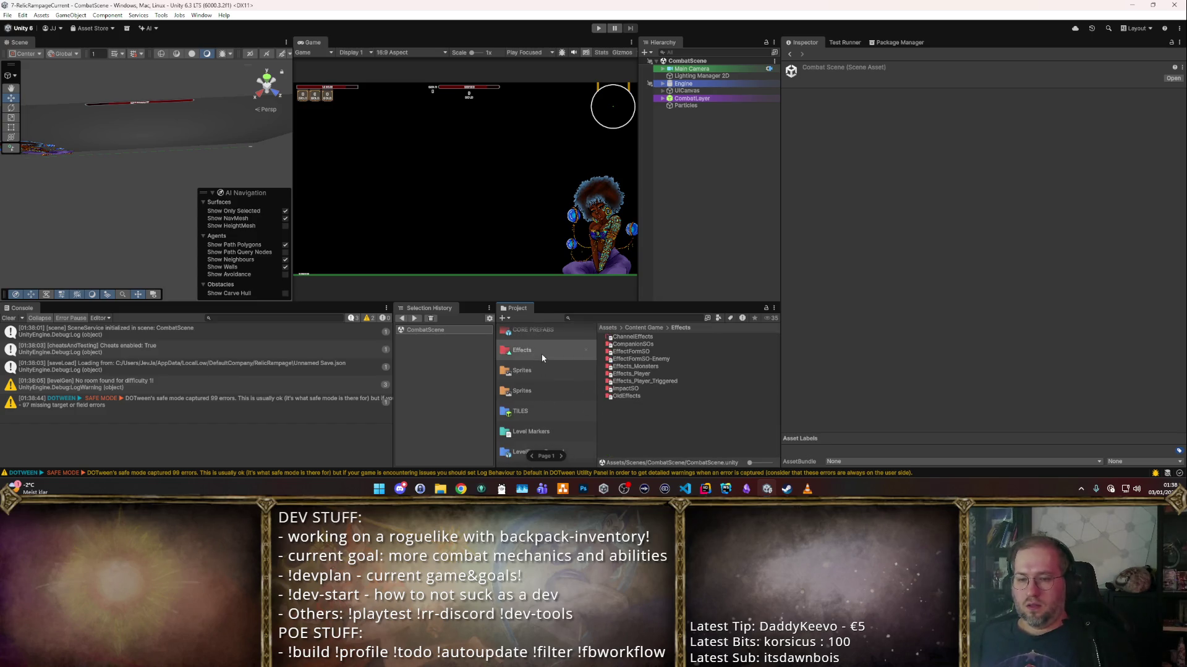
double_click(645, 352)
scroll(654, 381, "down", 3)
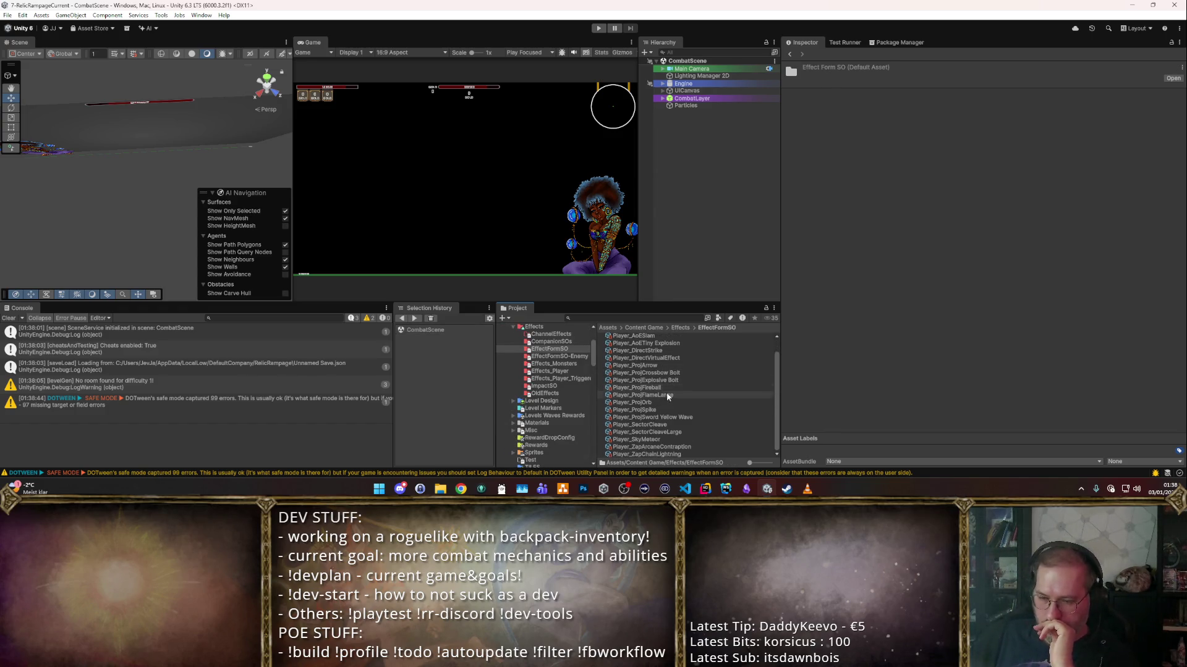
scroll(670, 417, "up", 1)
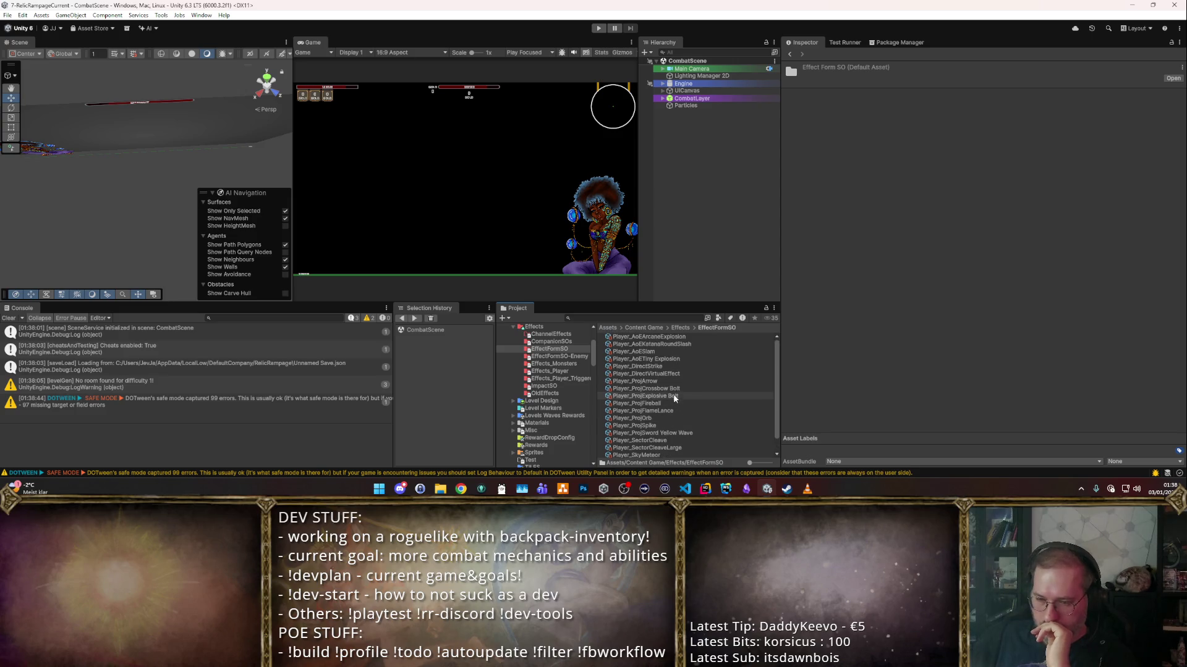
left_click(566, 356)
left_click(552, 372)
scroll(664, 402, "down", 5)
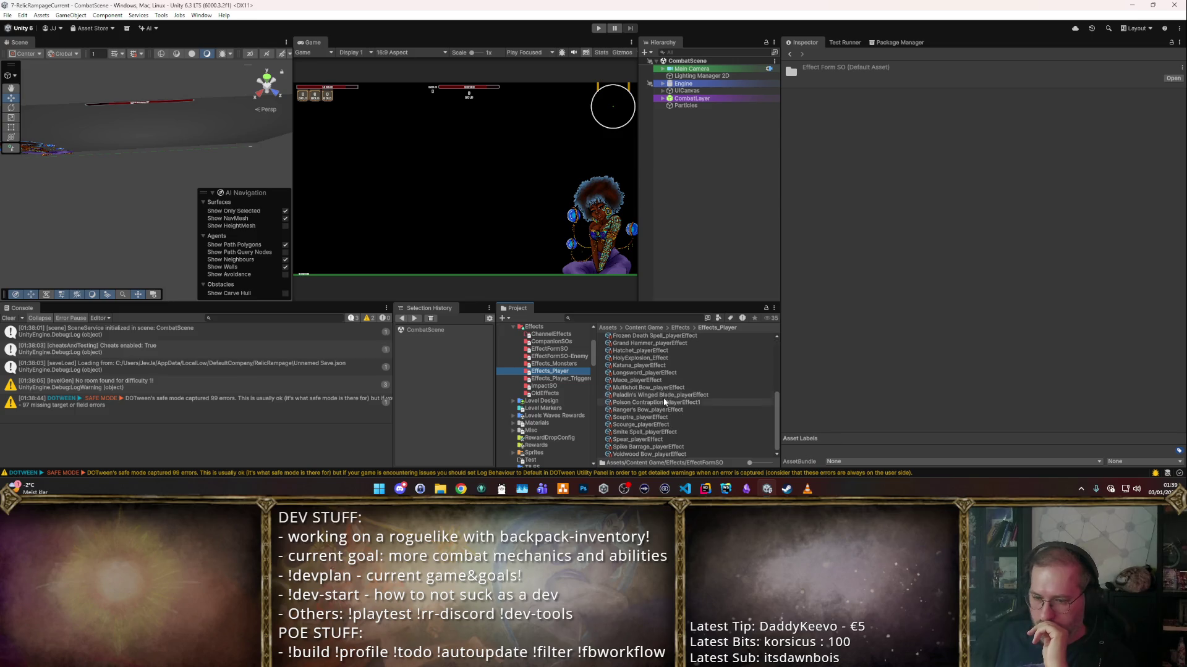
- Set Smite Spell's effect-form Attack Audio to None, close the form editor, and start a playtest
left_click(641, 425)
left_click(644, 432)
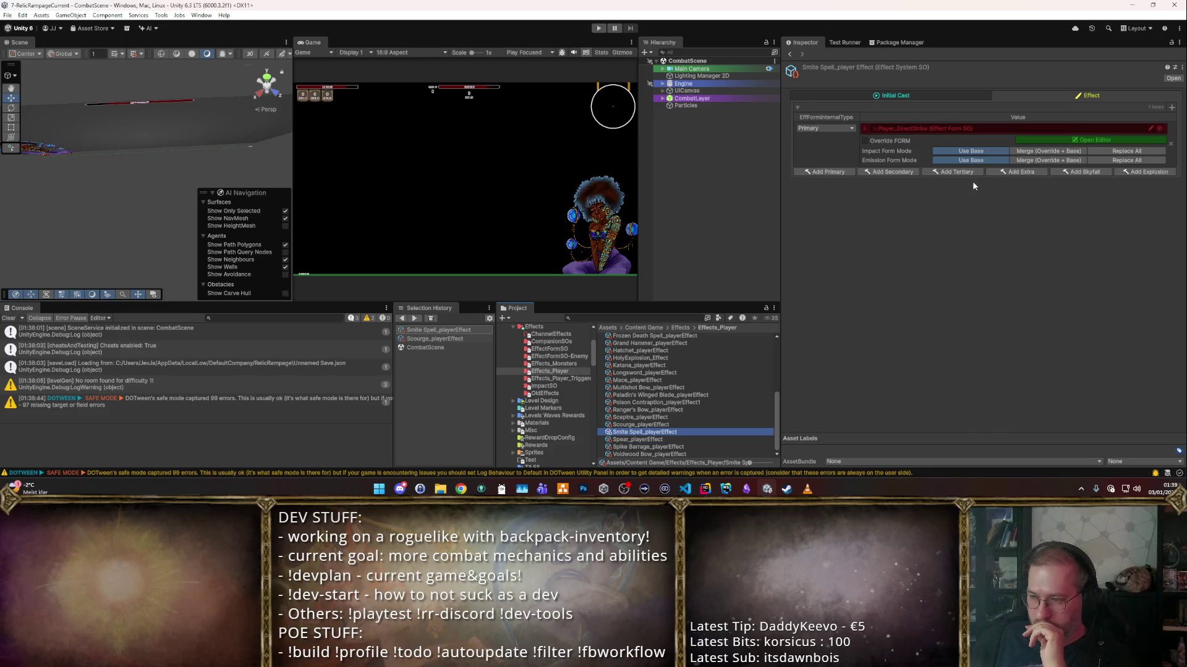
left_click(878, 140)
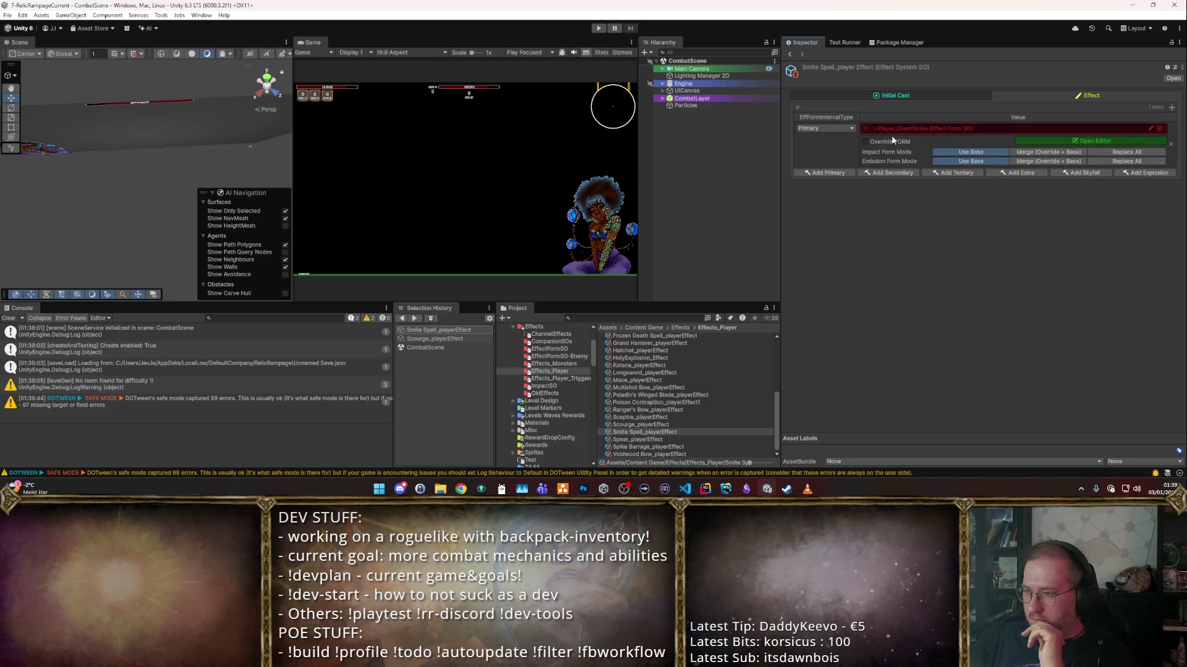
left_click(1068, 142)
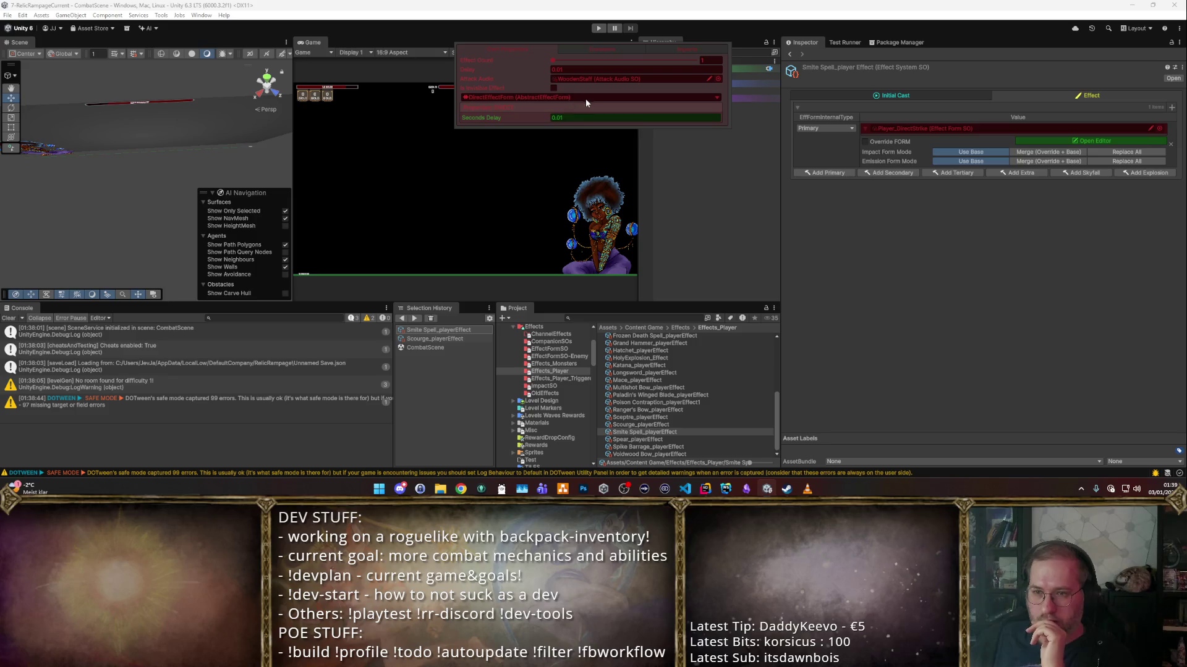
left_click(719, 78)
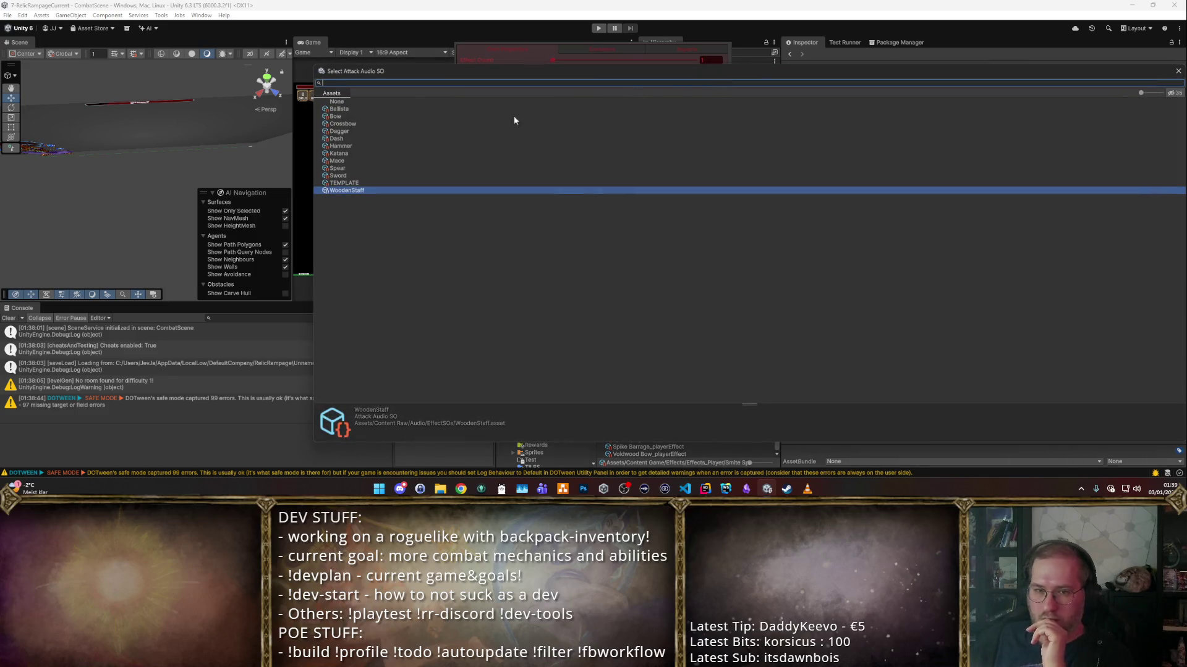
left_click(361, 102)
left_click(631, 152)
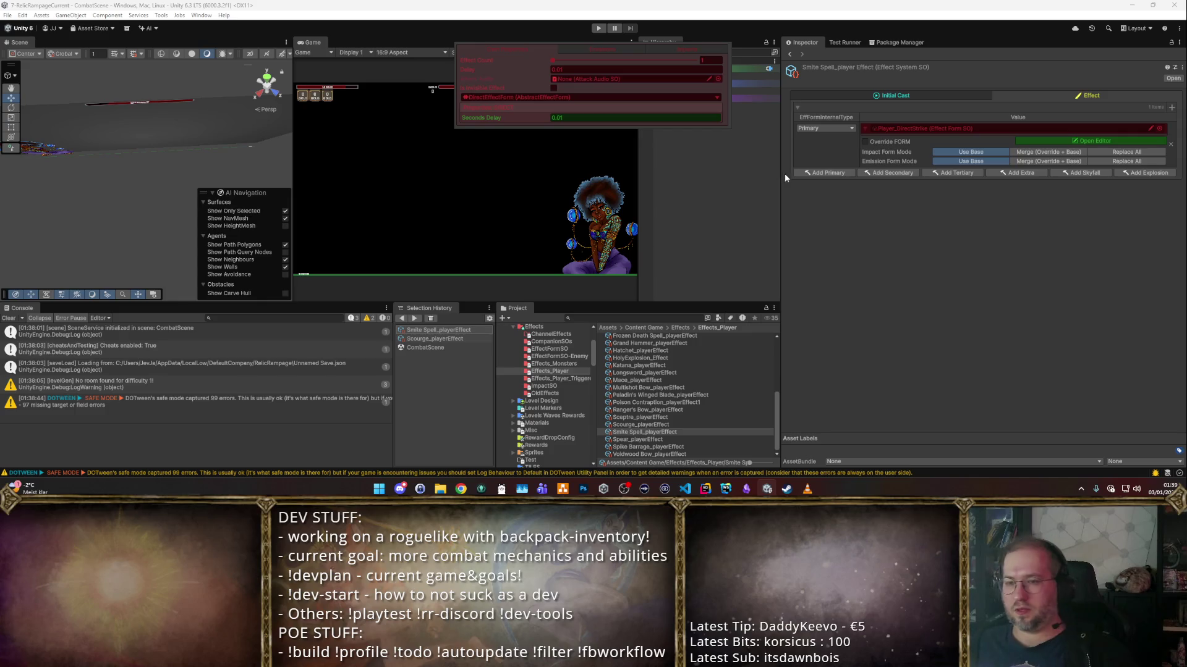
left_click(819, 211)
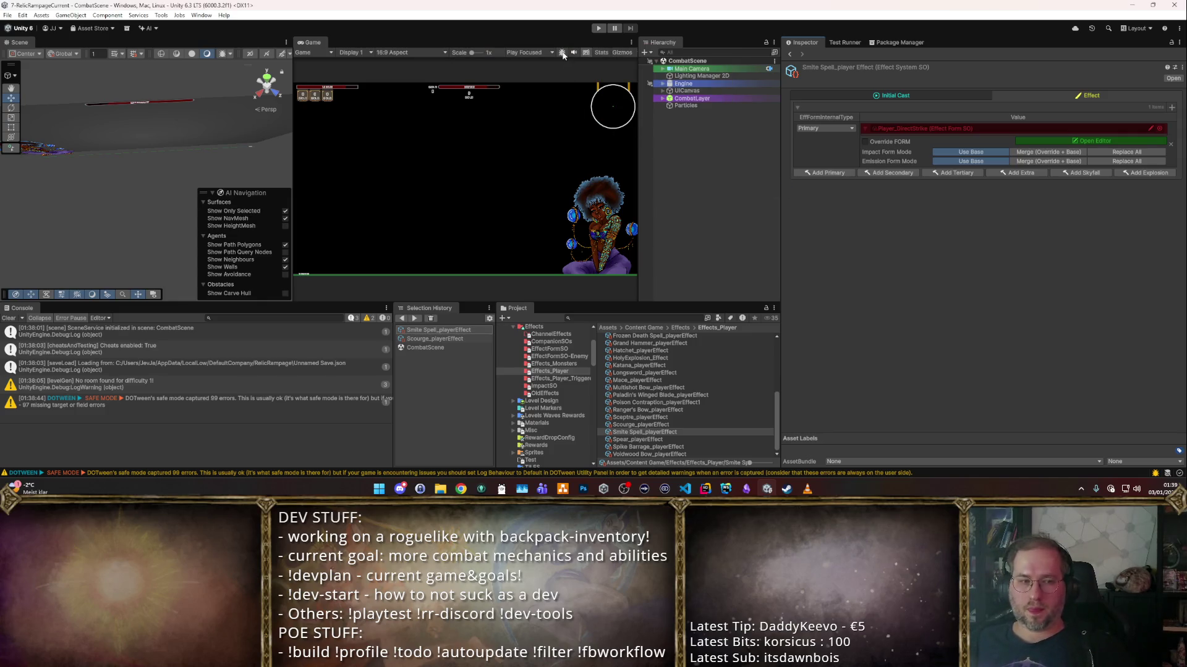
left_click(599, 28)
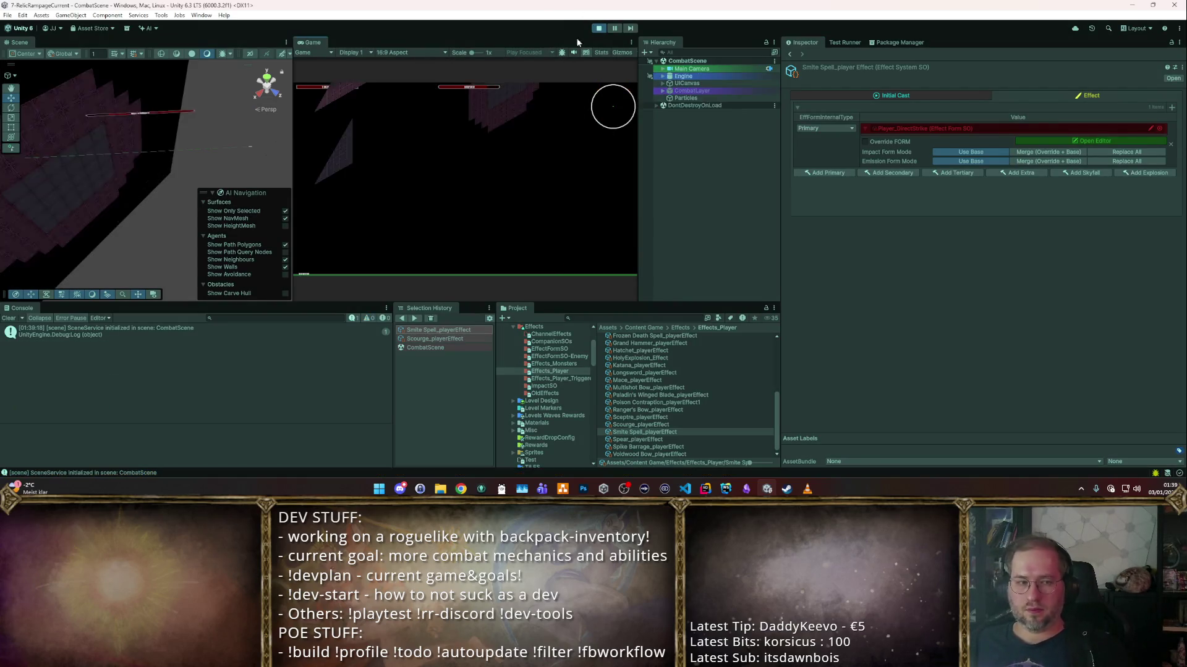
double_click(314, 45)
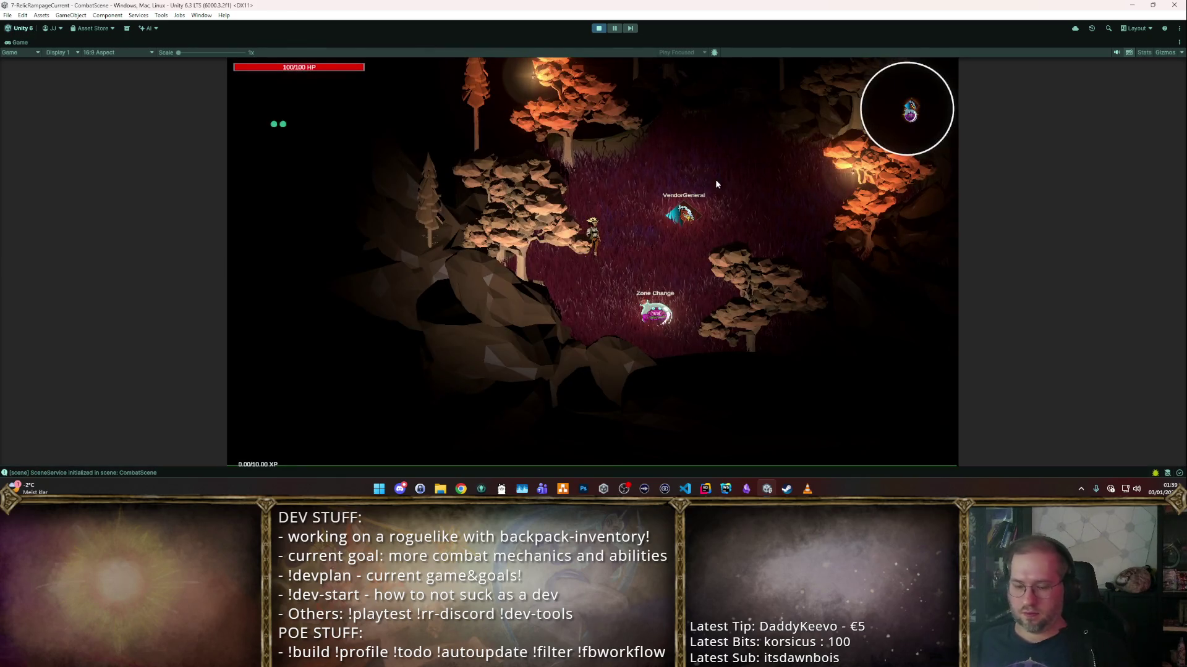
key("s")
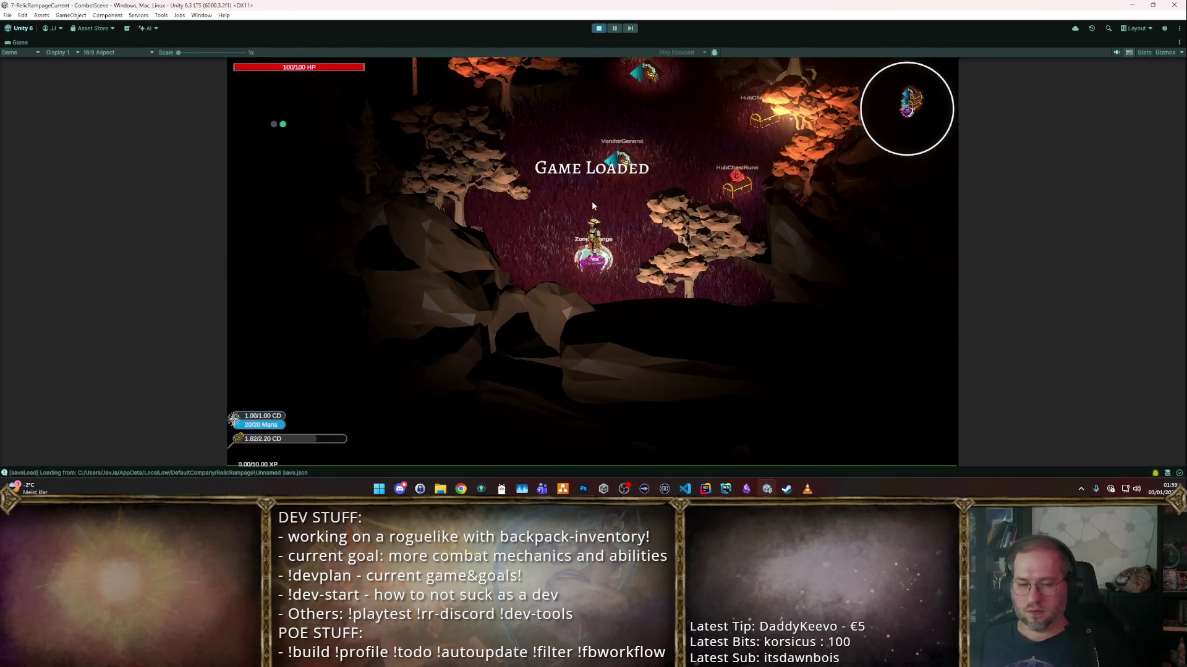
key("w")
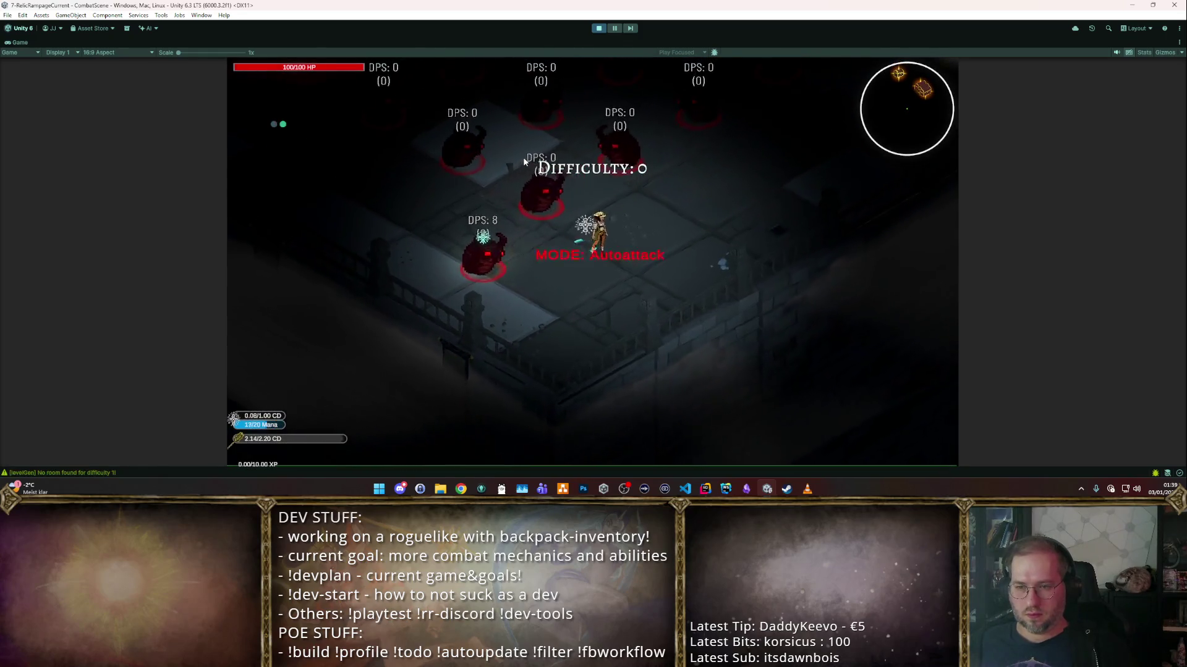
key("w")
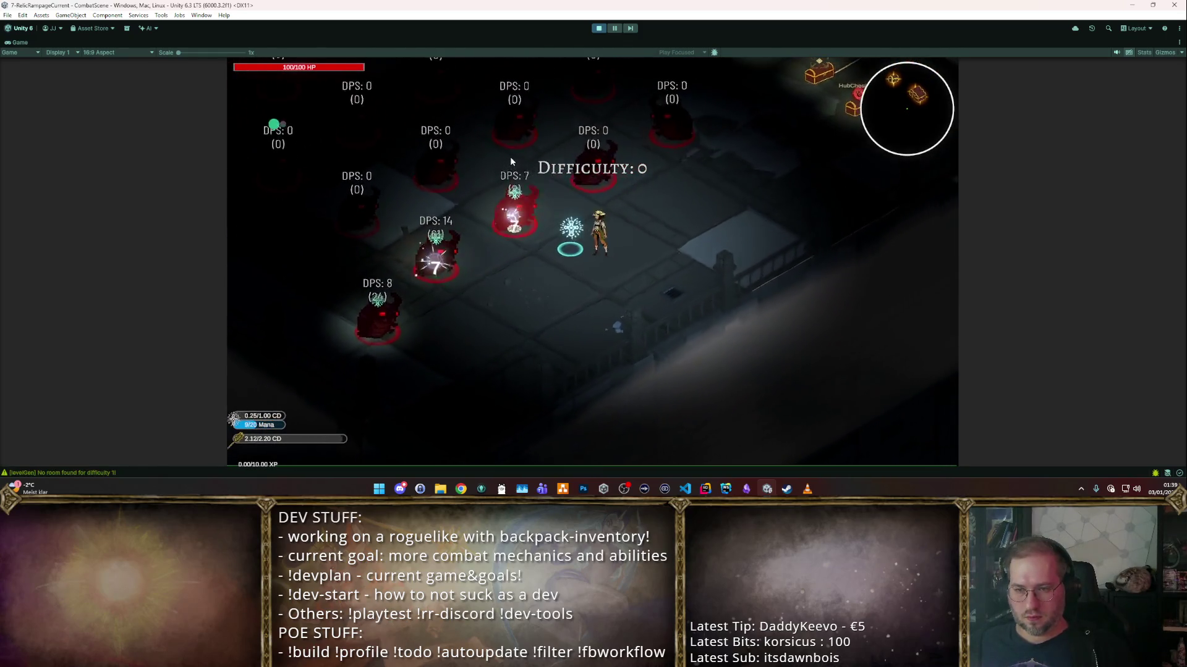
key("w")
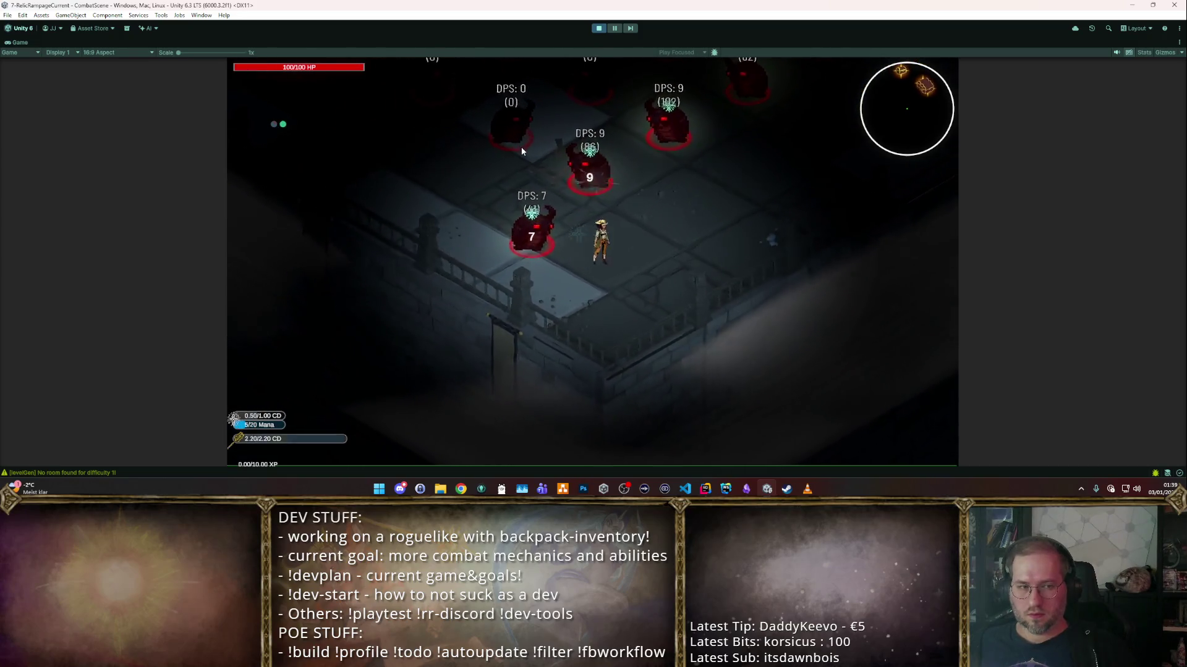
key("w")
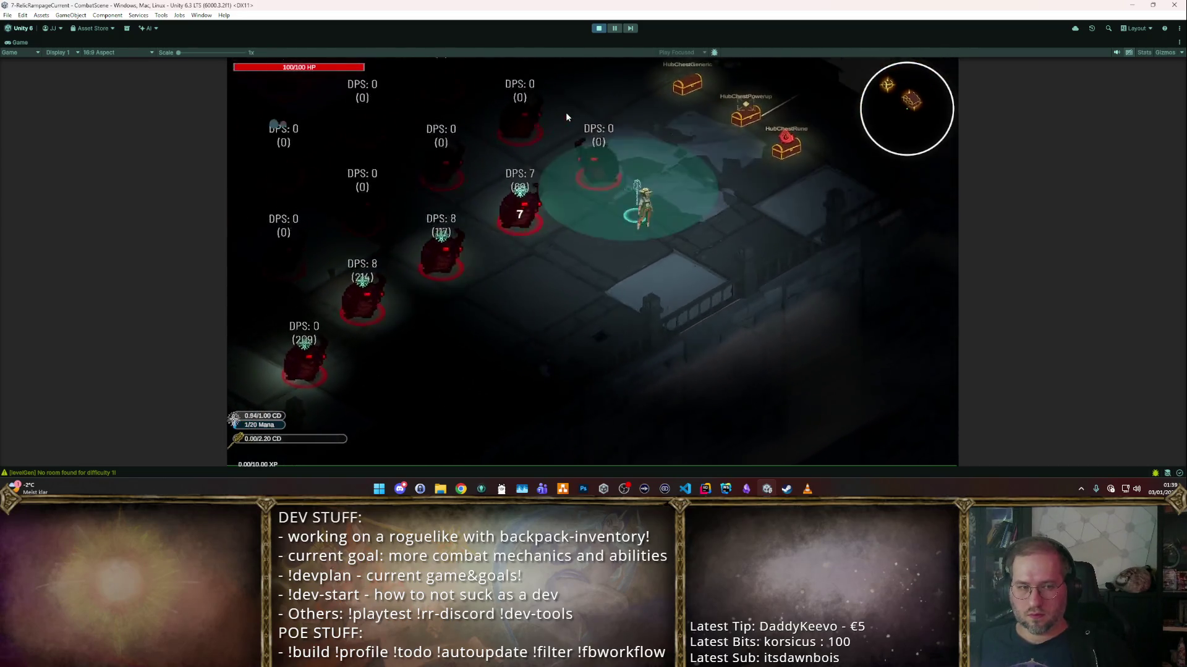
left_click(599, 28)
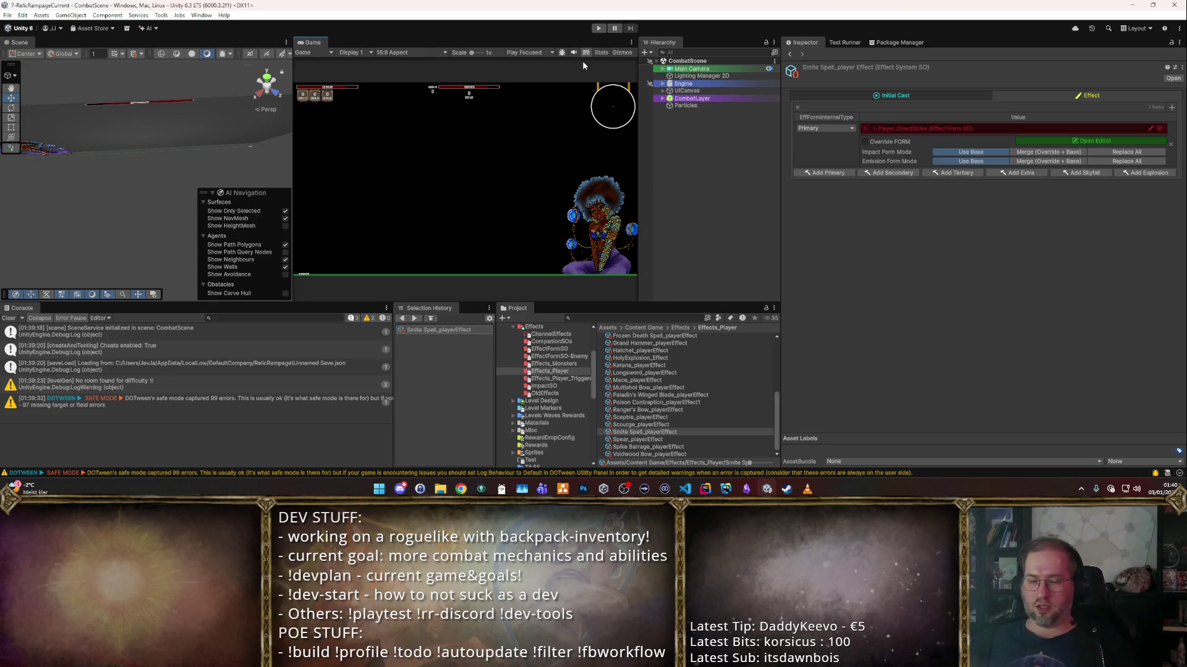
- View Smite Spell's Initial Cast settings, then restart the combat-scene playtest
left_click(966, 94)
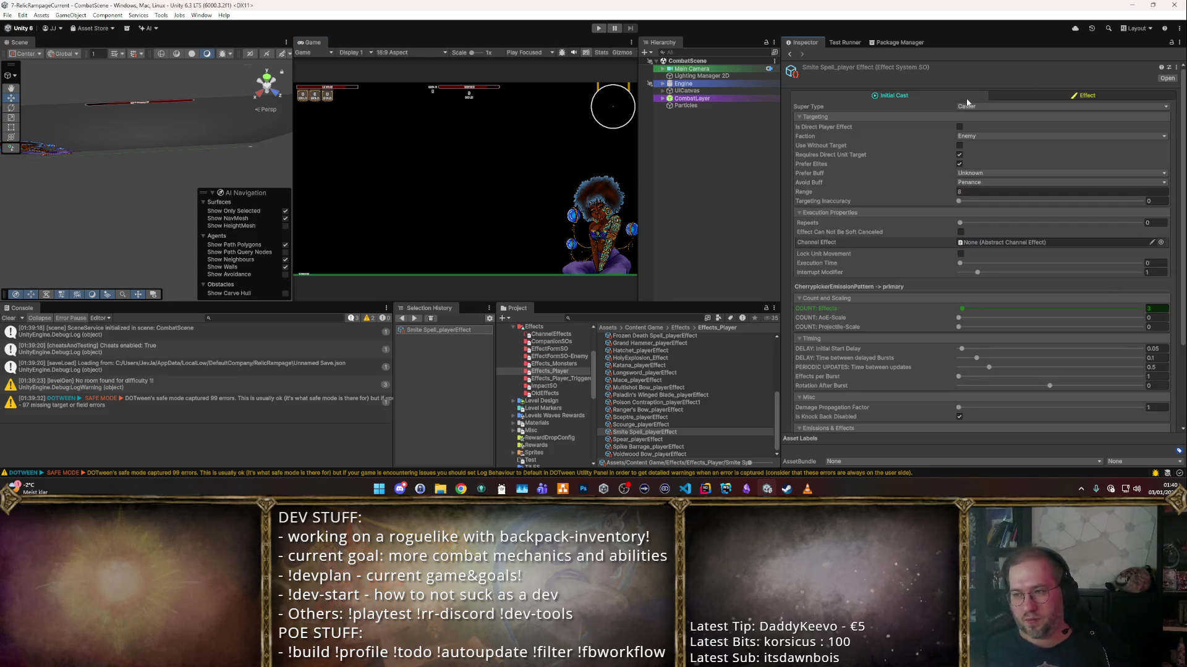
scroll(970, 133, "down", 3)
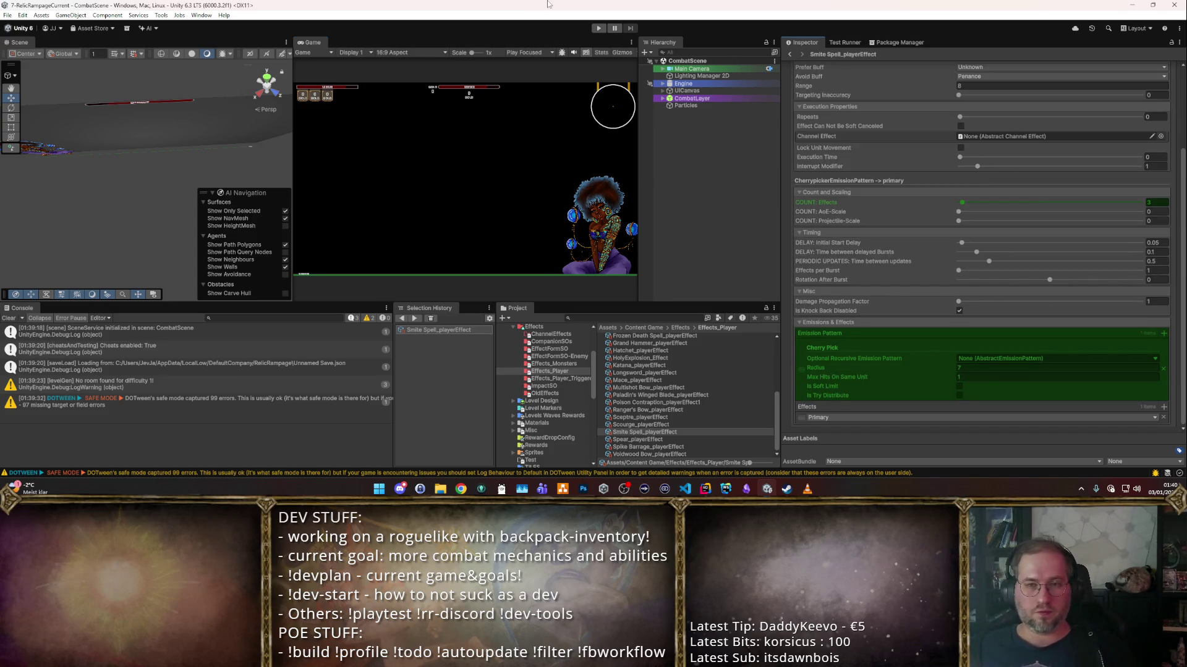
left_click(598, 29)
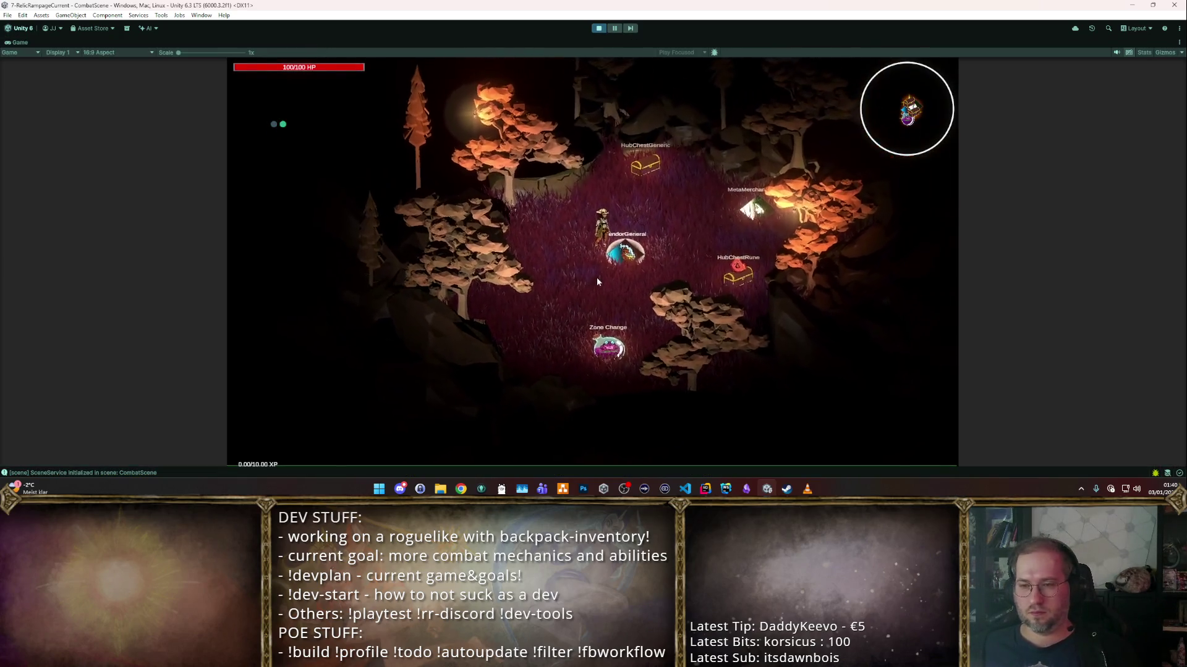
- At the vendor, take the mace from the Starter Weapon Pack, buy Mage's Garb, then stop playing
left_click(596, 277)
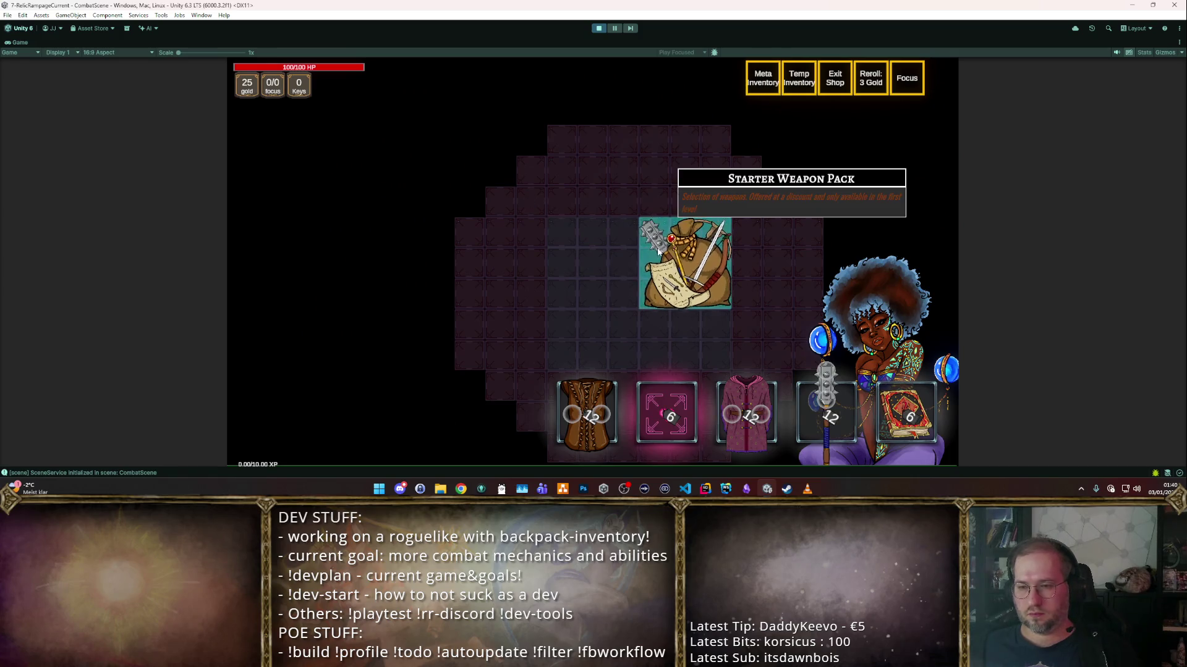
left_click(642, 236)
left_click(640, 364)
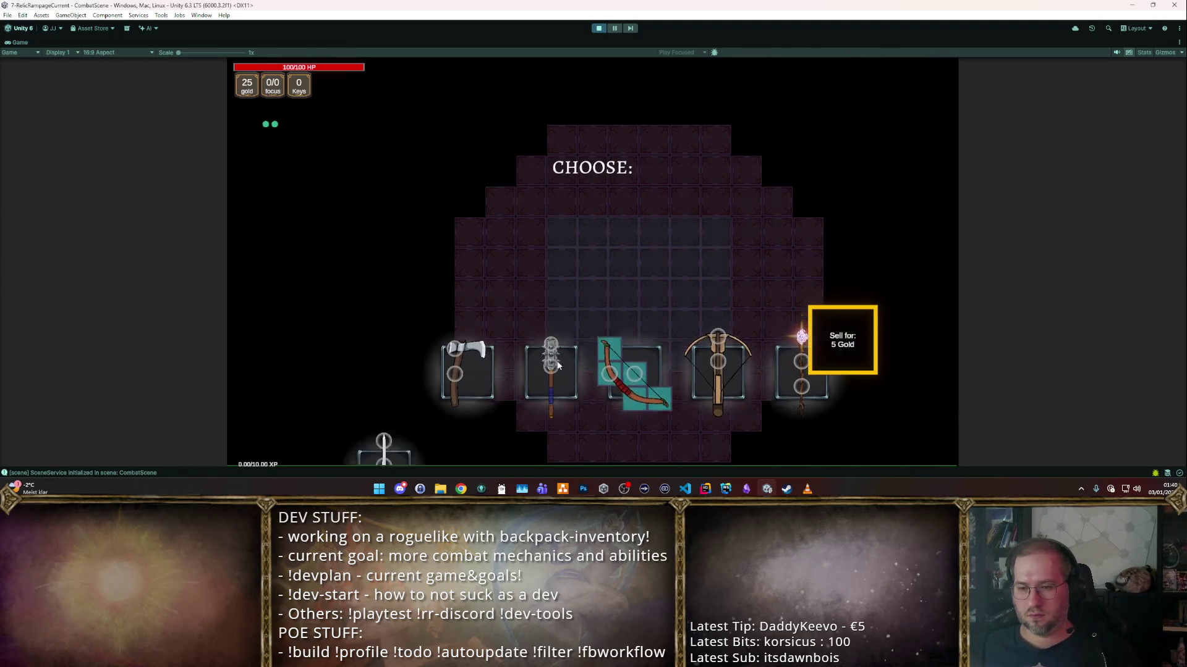
left_click_drag(724, 422, 608, 325)
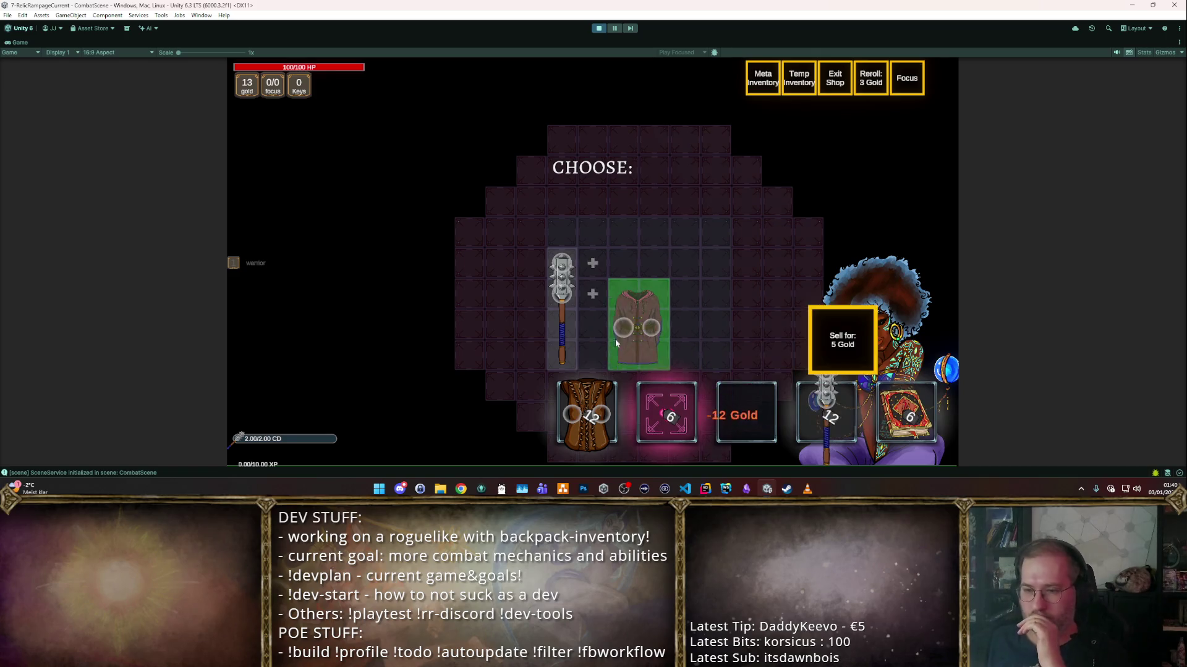
left_click(599, 28)
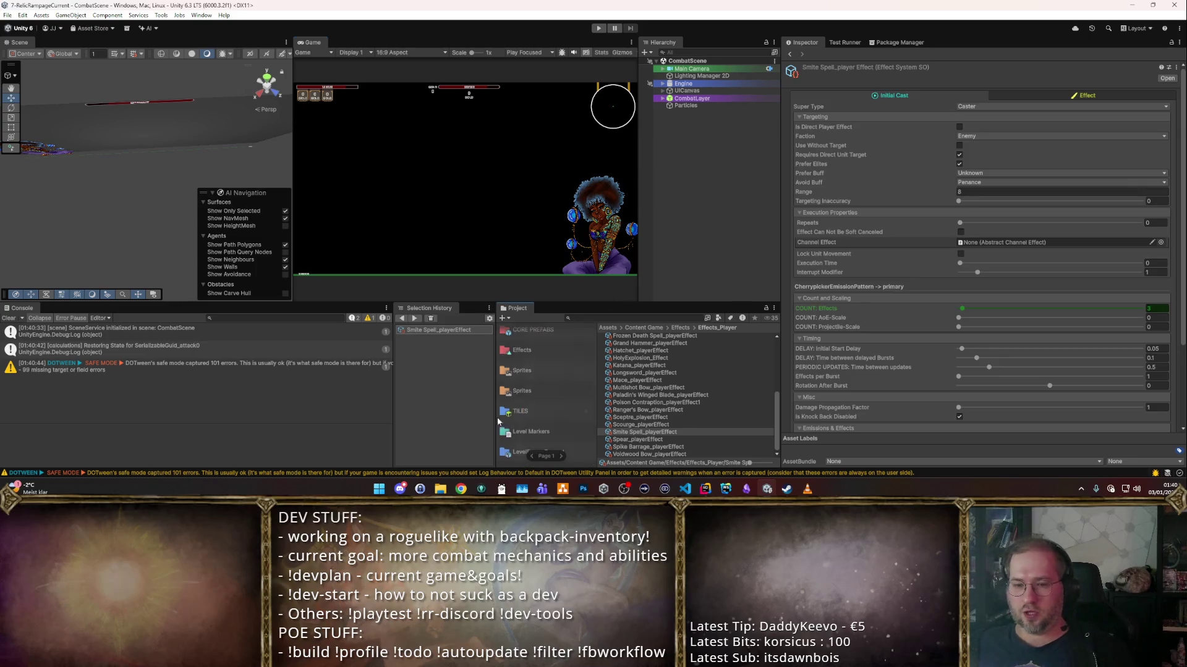
- Browse Content/Items into the w_melee weapons folder and its L2 subfolder
scroll(529, 404, "up", 3)
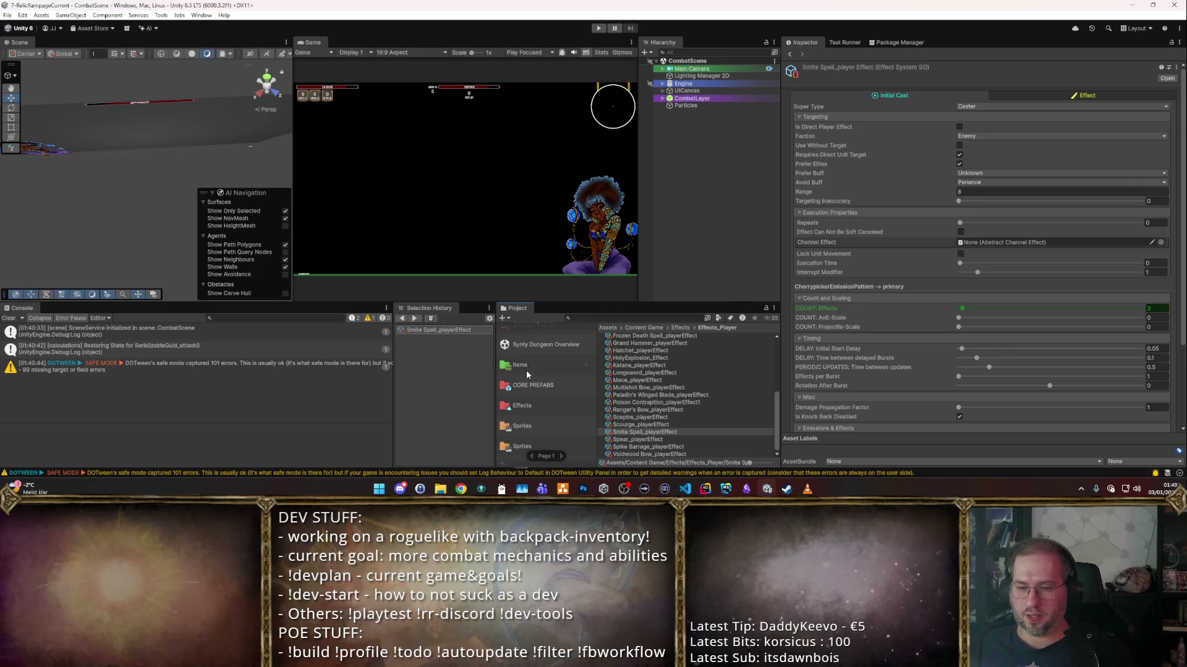
left_click(532, 367)
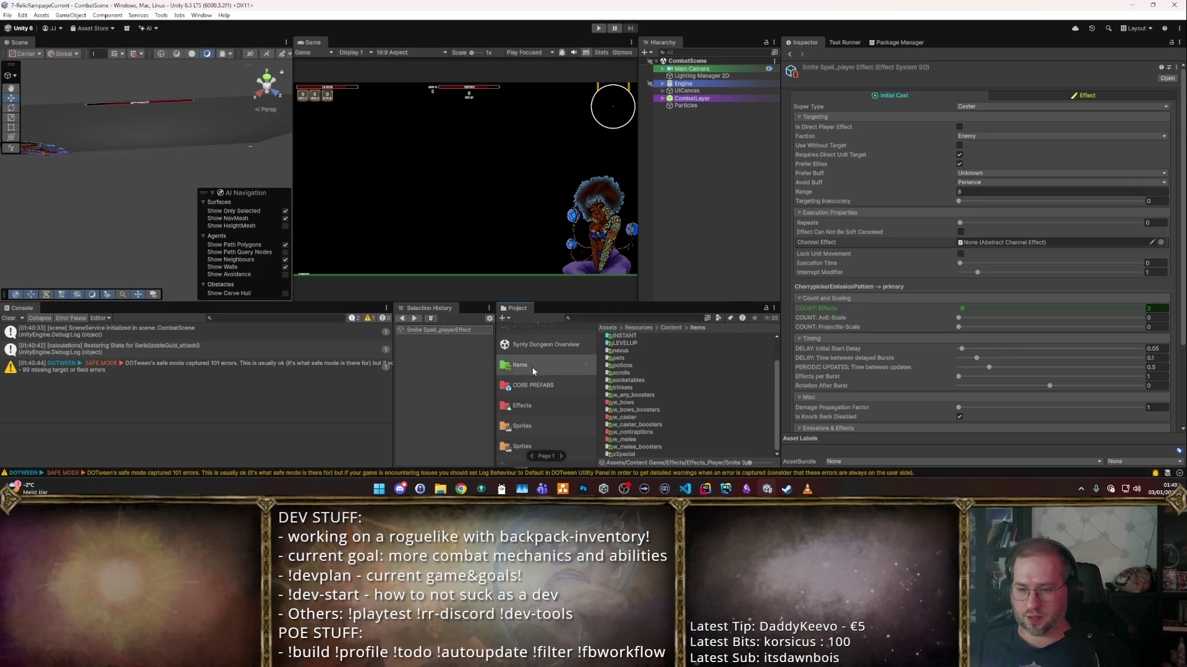
left_click(627, 402)
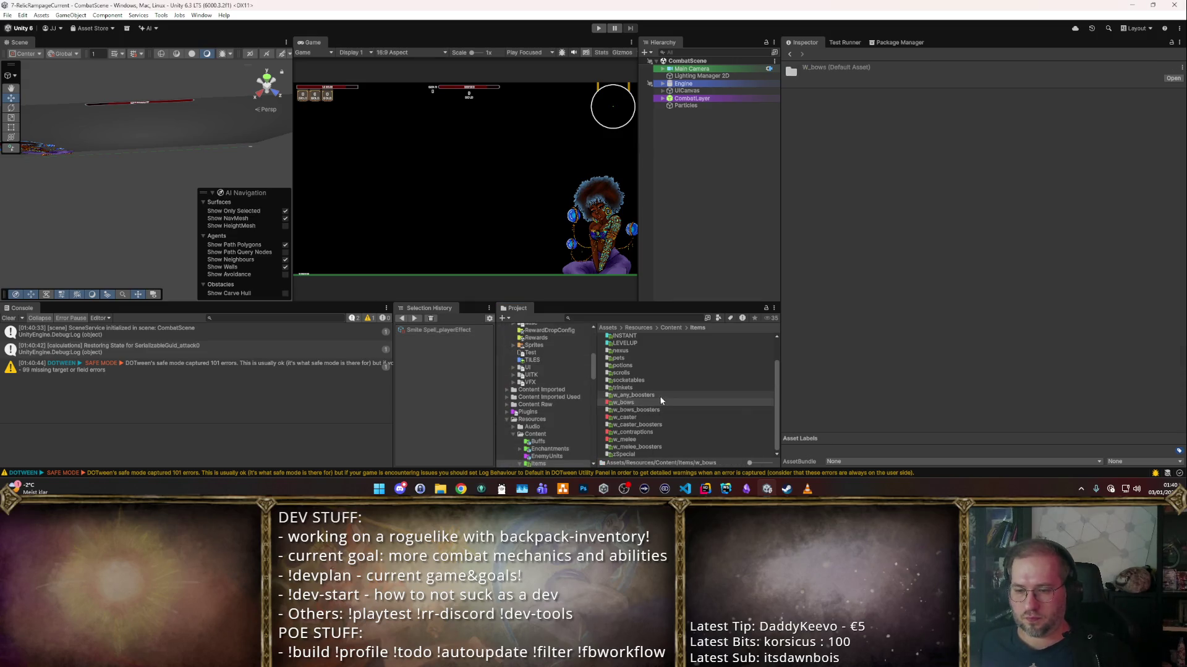
double_click(627, 440)
double_click(618, 342)
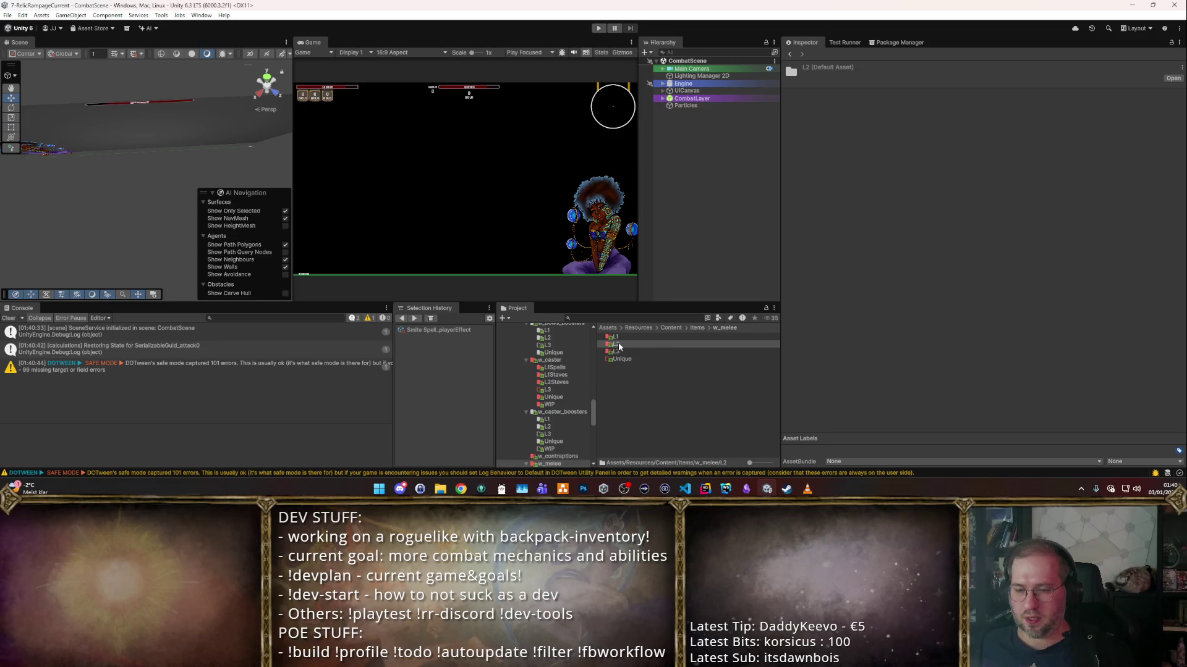
- Give the Katana's primary effect the Player_AoEKatanaRoundSlash form and start a playtest
left_click(652, 338)
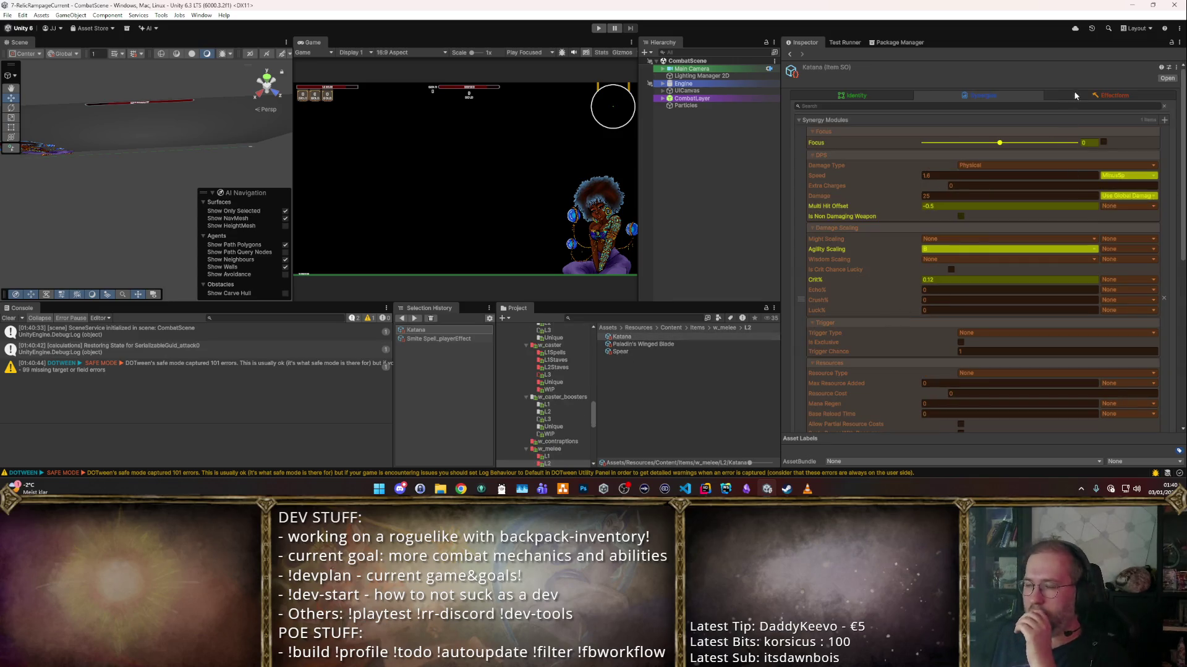
left_click(1102, 96)
left_click(1082, 120)
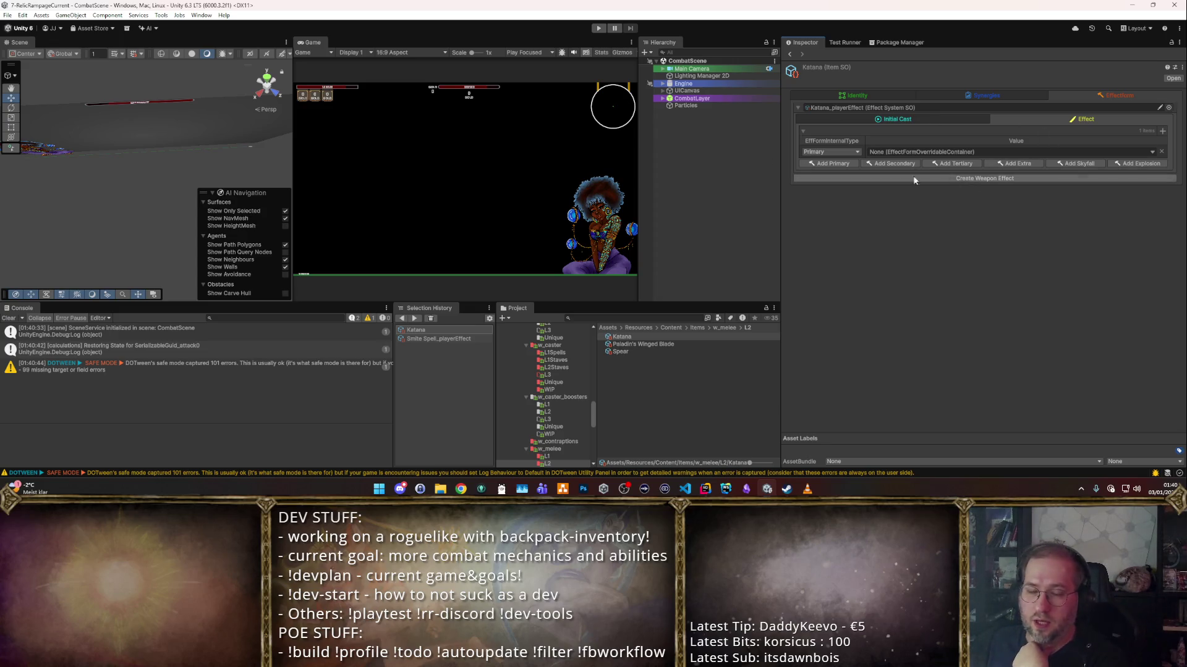
left_click(1161, 153)
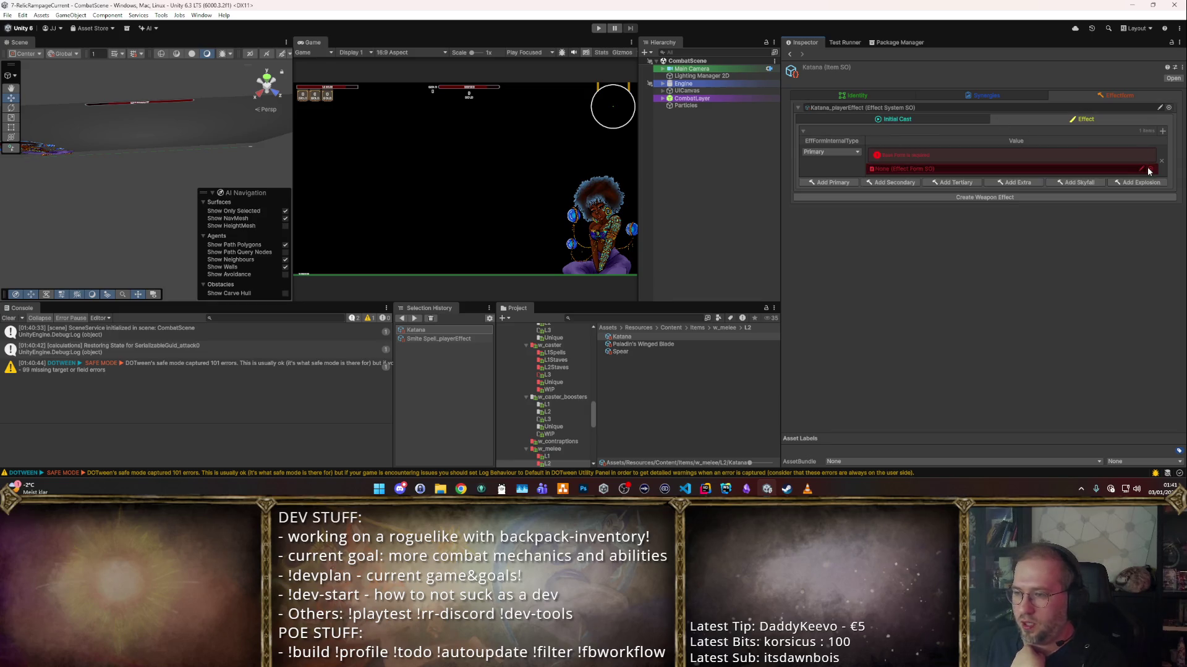
left_click(1148, 169)
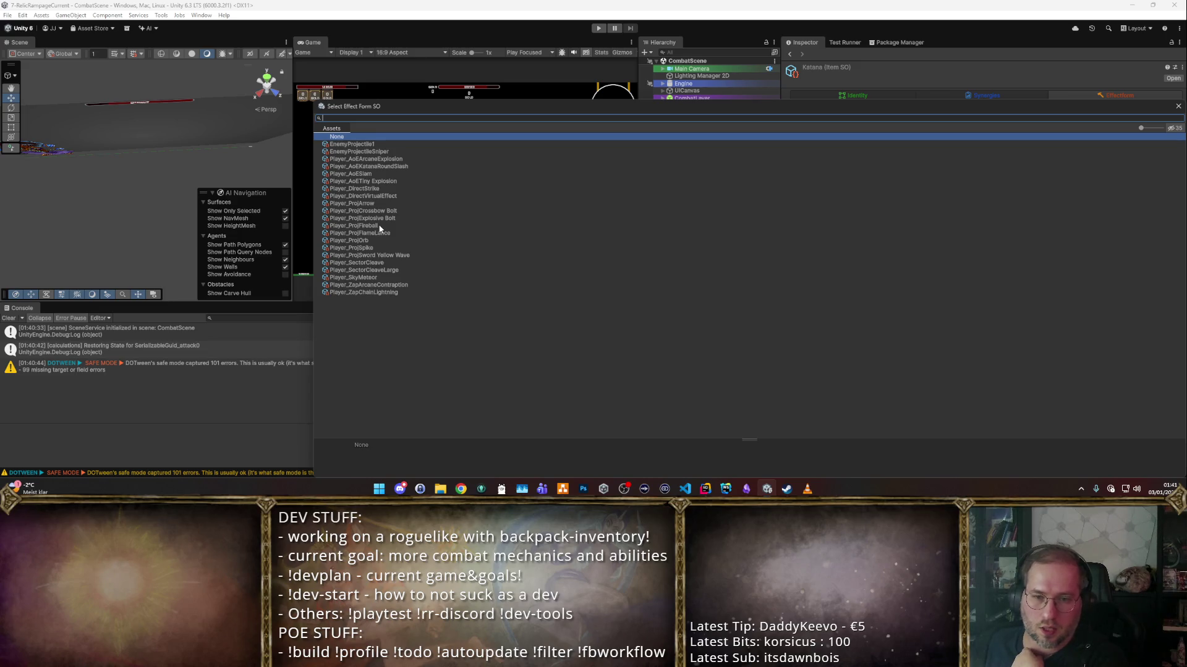
double_click(392, 167)
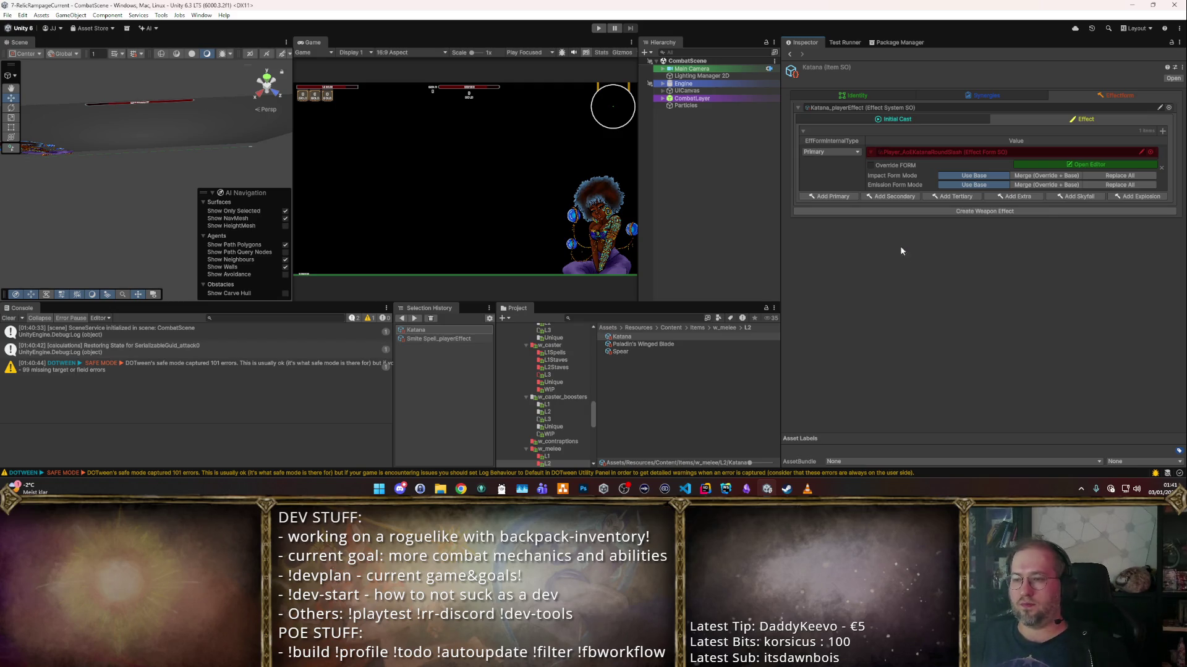
left_click(602, 29)
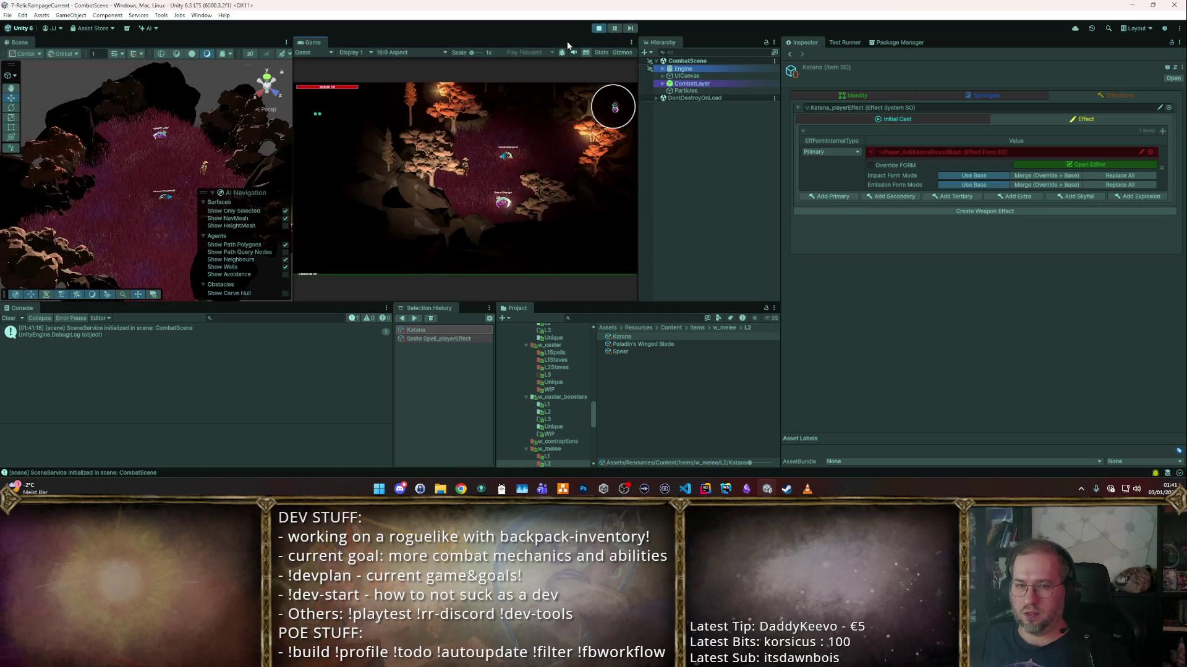
- In the maximized Game view, sell the Starter Weapon Pack, enable cheats, take the Katana, and exit the shop
double_click(301, 45)
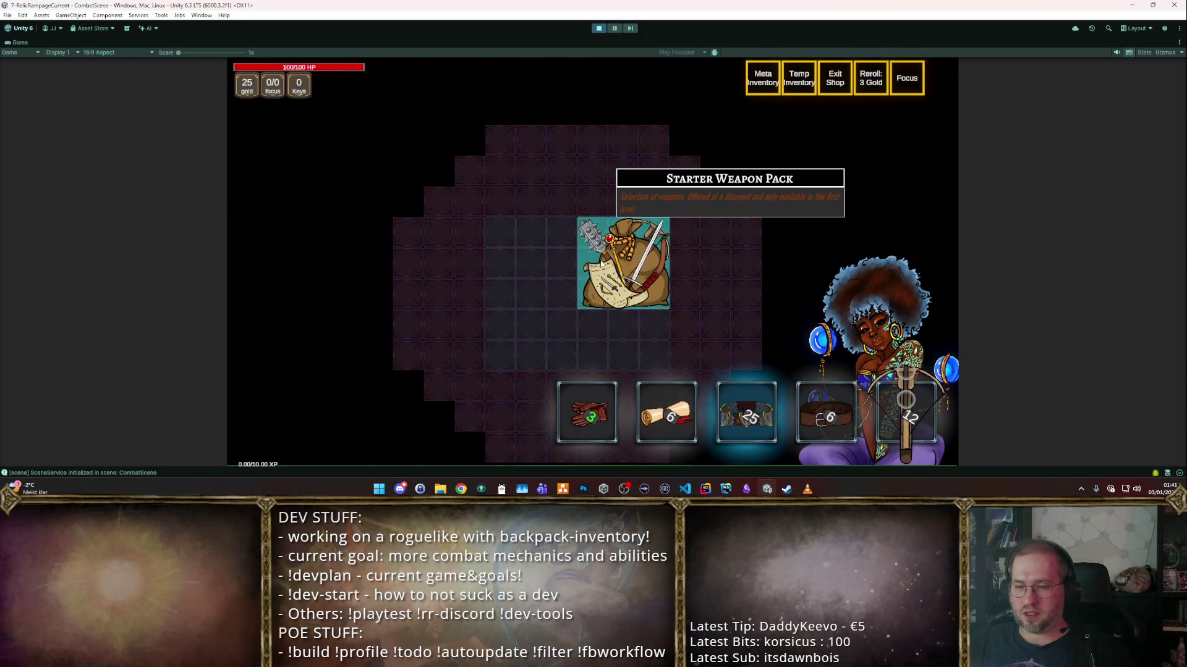
left_click(600, 264)
key("F1")
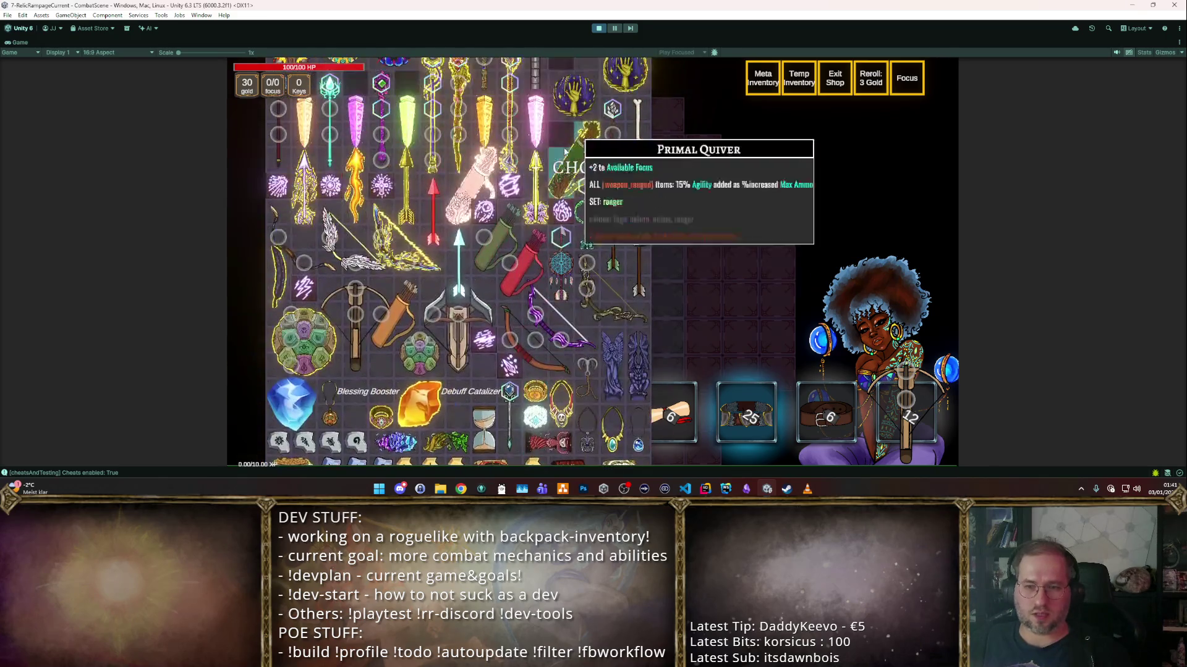
scroll(565, 186, "up", 4)
mouse_move(298, 220)
left_mouse_down()
mouse_move(557, 243)
mouse_move(525, 265)
mouse_move(467, 276)
mouse_move(369, 276)
mouse_move(369, 325)
left_mouse_up()
key("Escape")
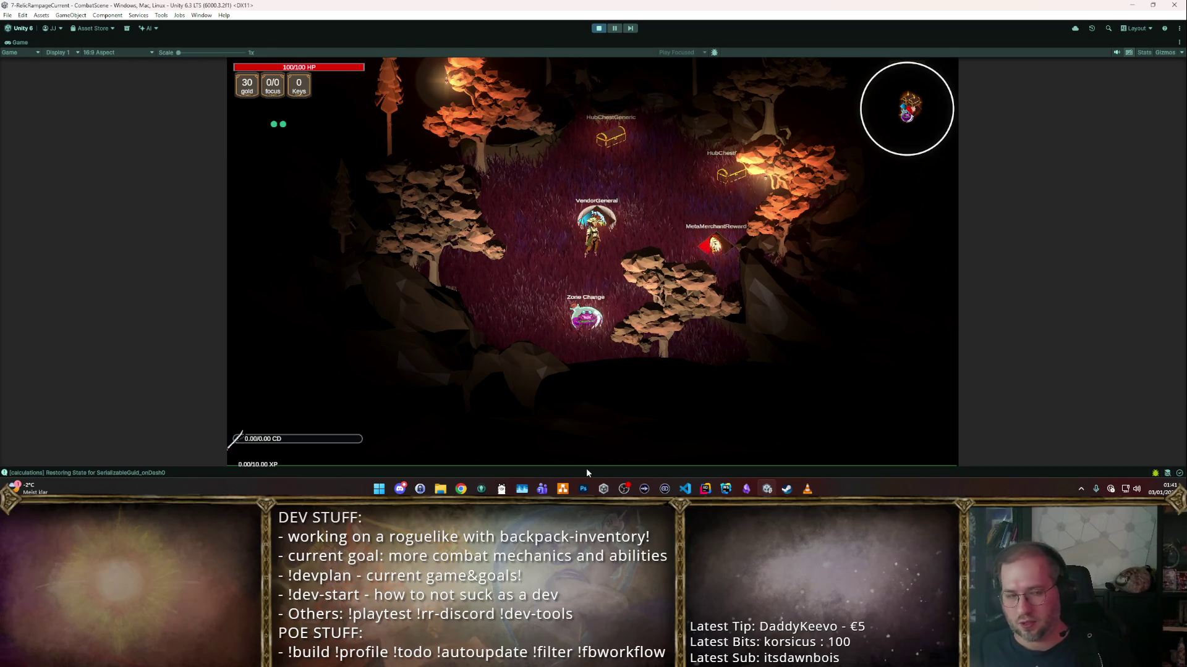
- Walk among the training dummies hitting them with the Katana's fiery round slash, then stop the playtest
key("s")
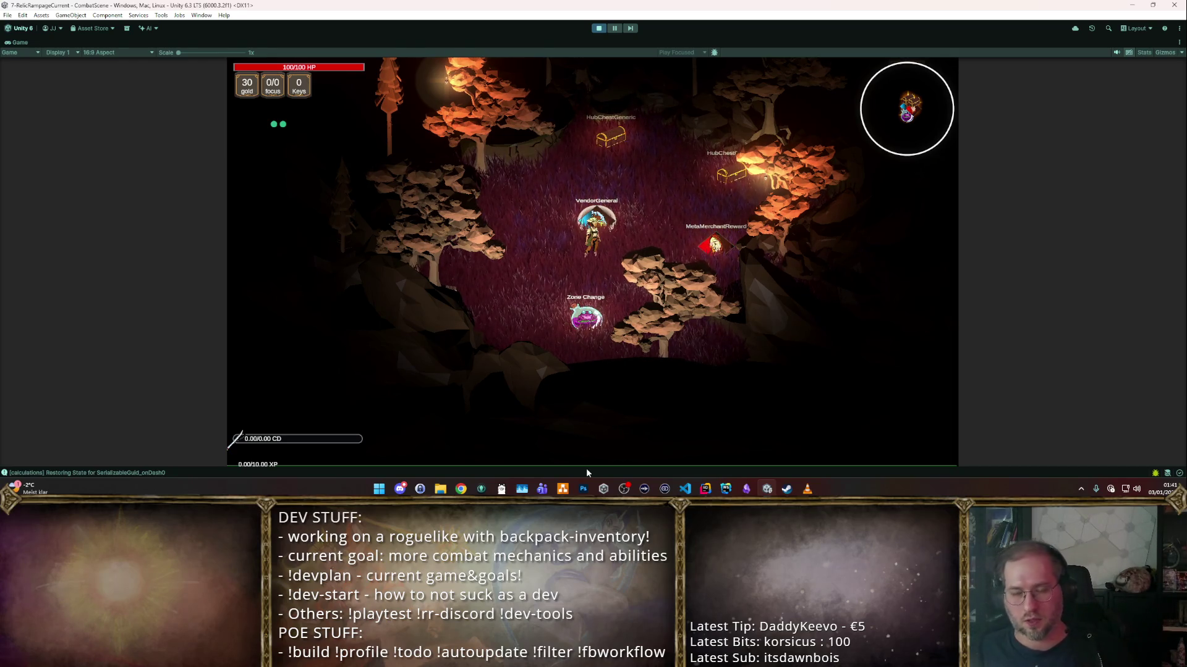
key("space")
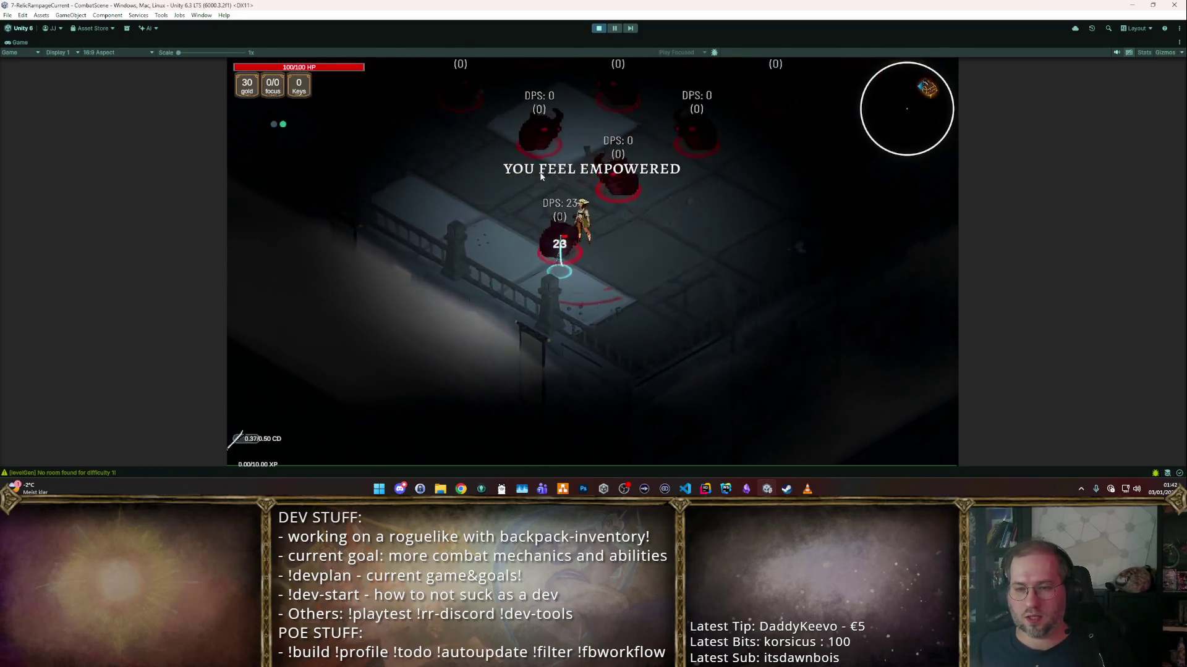
key("d")
key("a")
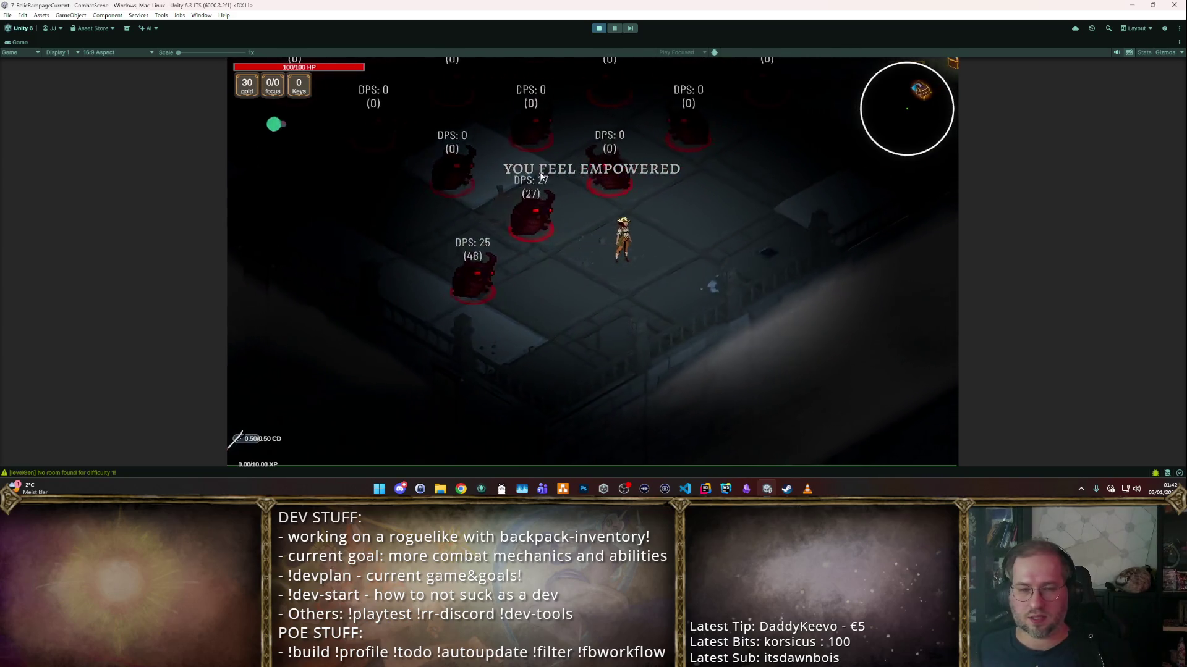
left_click(540, 173)
key("d")
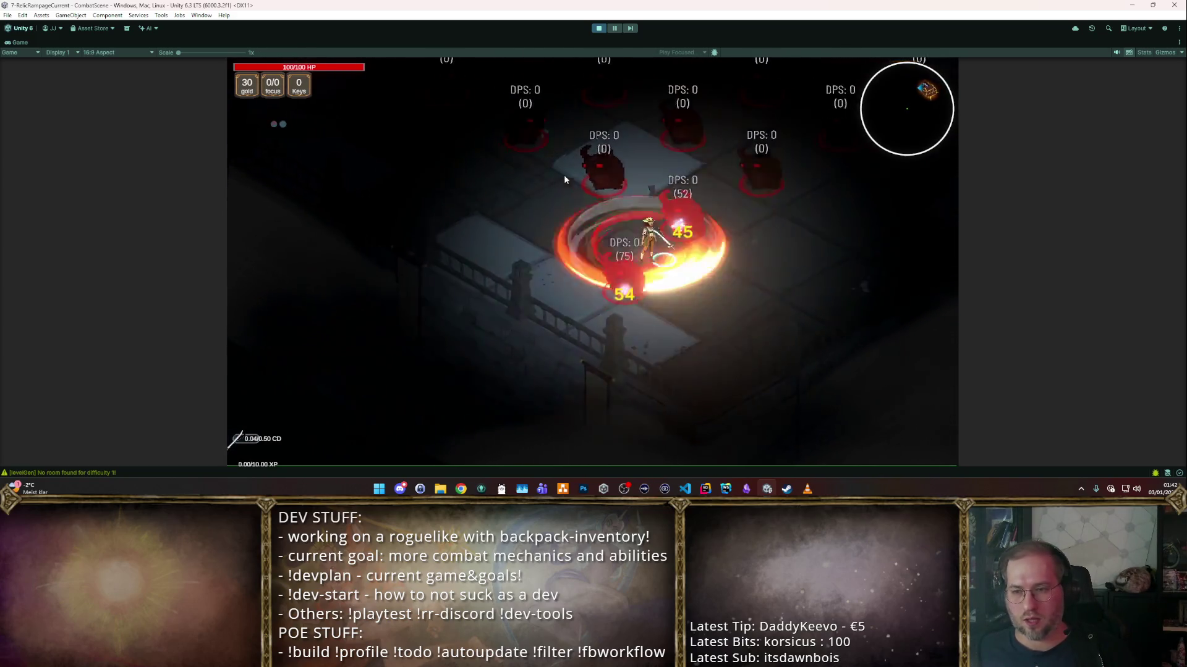
key("d")
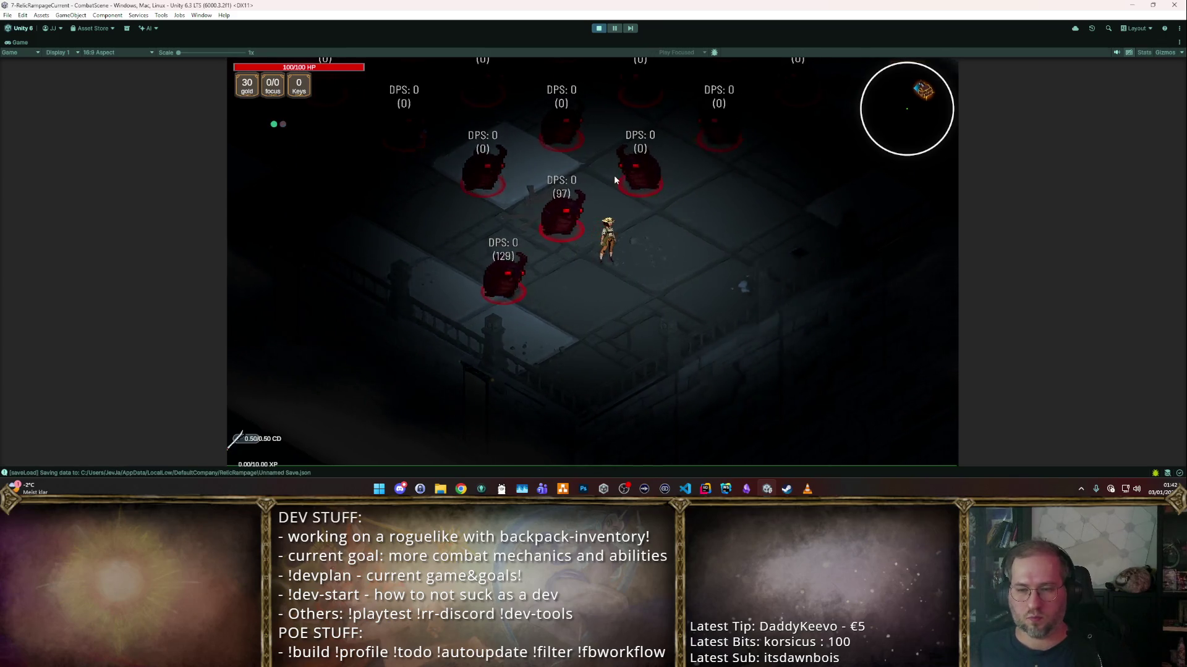
key("a")
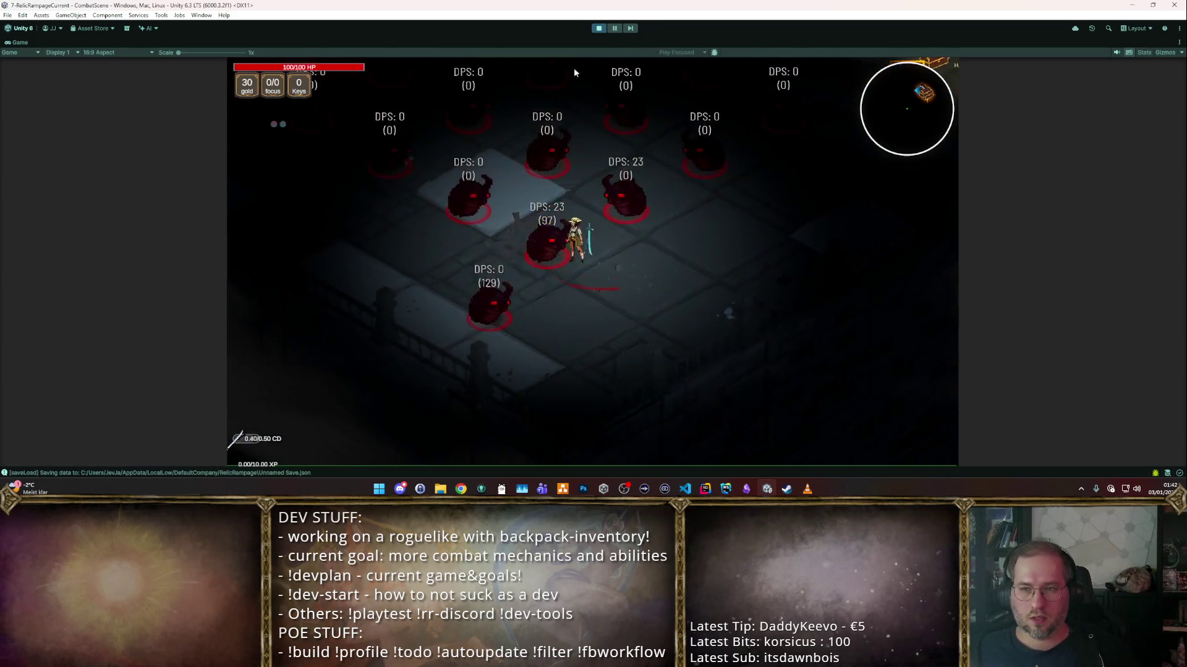
left_click(598, 28)
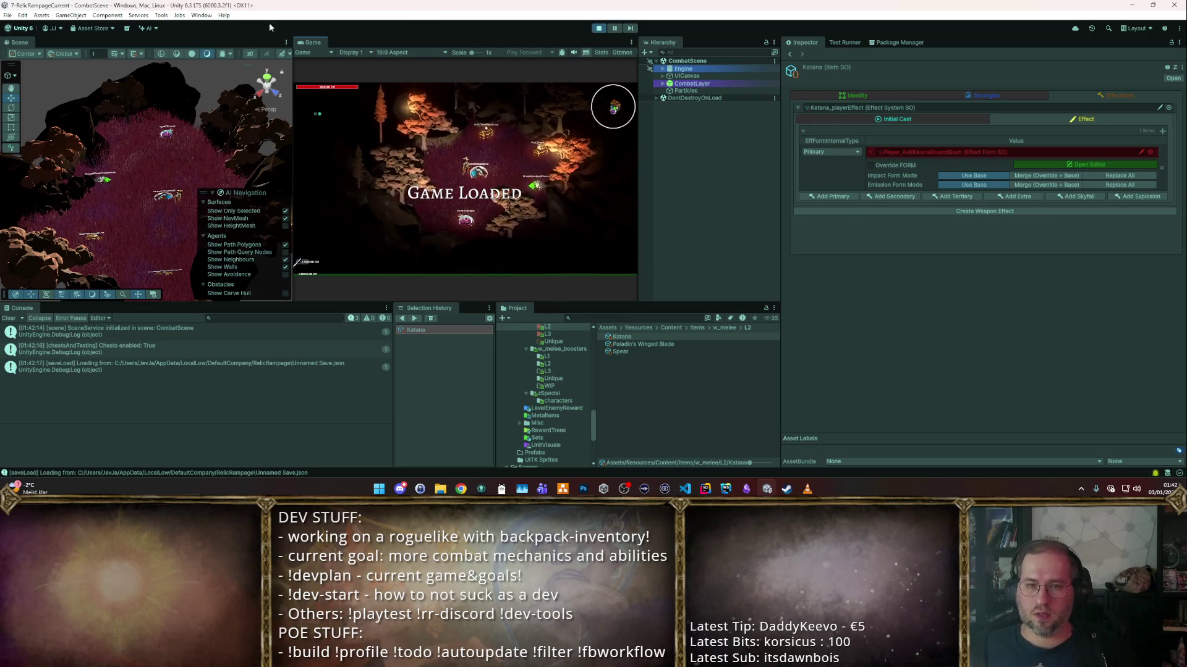
- Reroll the shop, buy a mace and Leather Armor into the backpack, and rearrange the Katana
double_click(313, 42)
key("i")
mouse_move(507, 309)
left_mouse_down()
mouse_move(508, 338)
mouse_move(538, 335)
left_mouse_up()
key("r")
mouse_move(741, 411)
left_mouse_down()
mouse_move(543, 232)
mouse_move(542, 262)
left_mouse_up()
left_click_drag(541, 332, 572, 332)
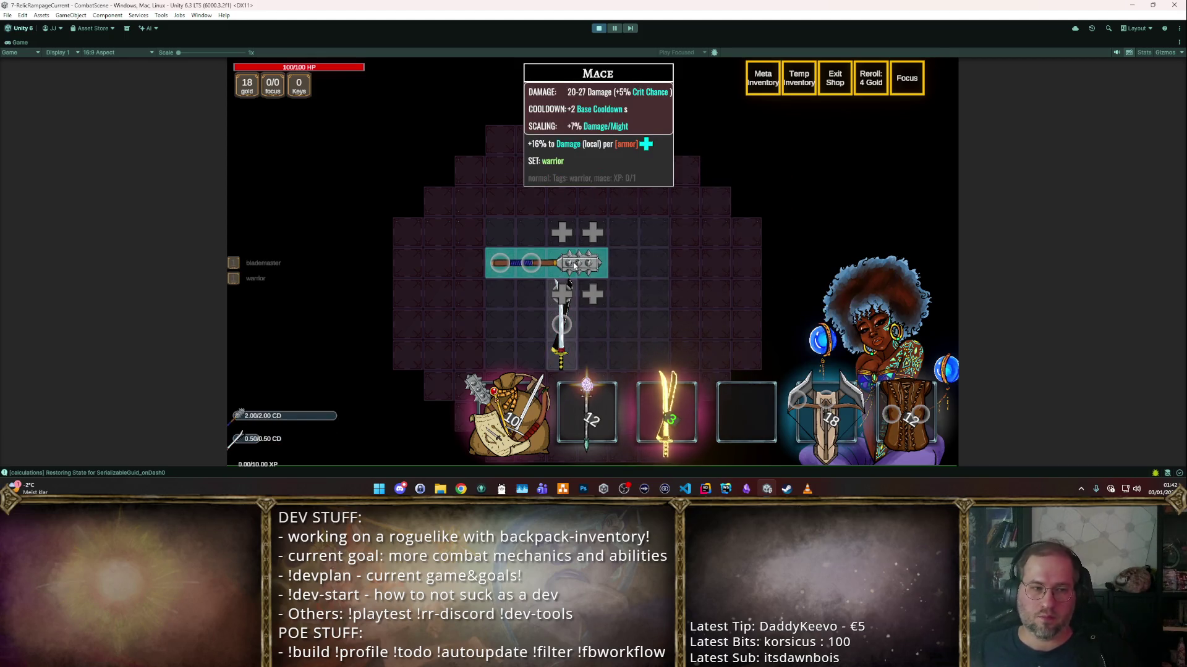
left_click_drag(561, 309, 499, 312)
mouse_move(874, 397)
left_mouse_down()
mouse_move(636, 327)
mouse_move(577, 325)
left_mouse_up()
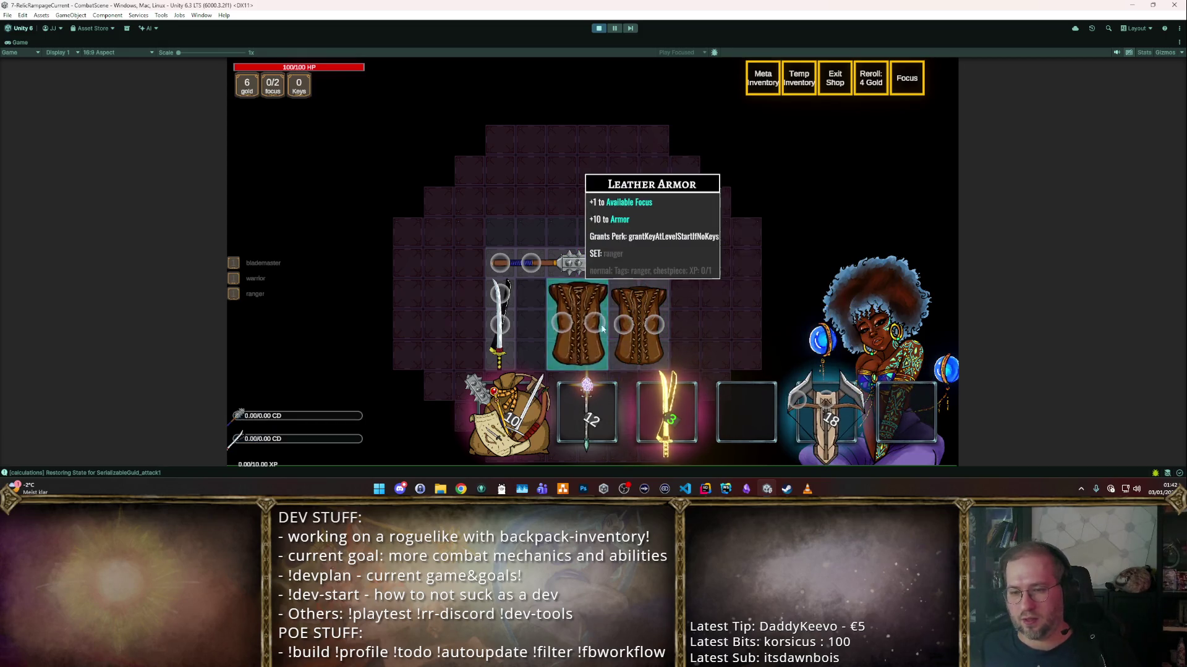
- Spend 2 focus points on the Katana in the Focus view
left_click(916, 79)
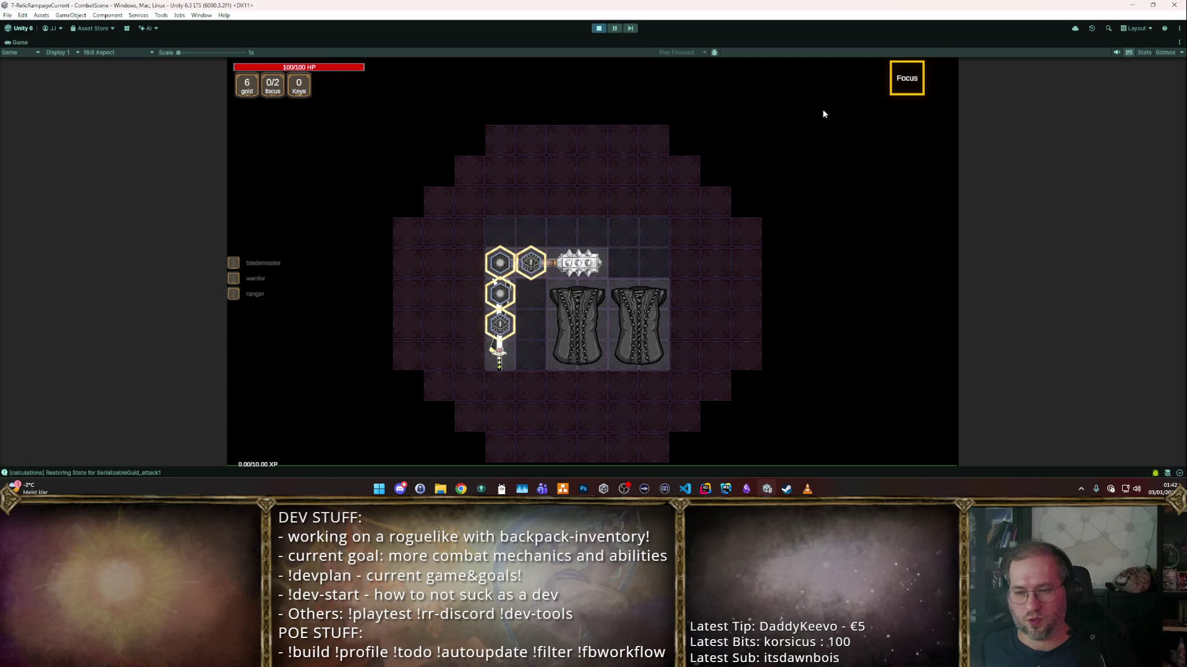
mouse_move(500, 335)
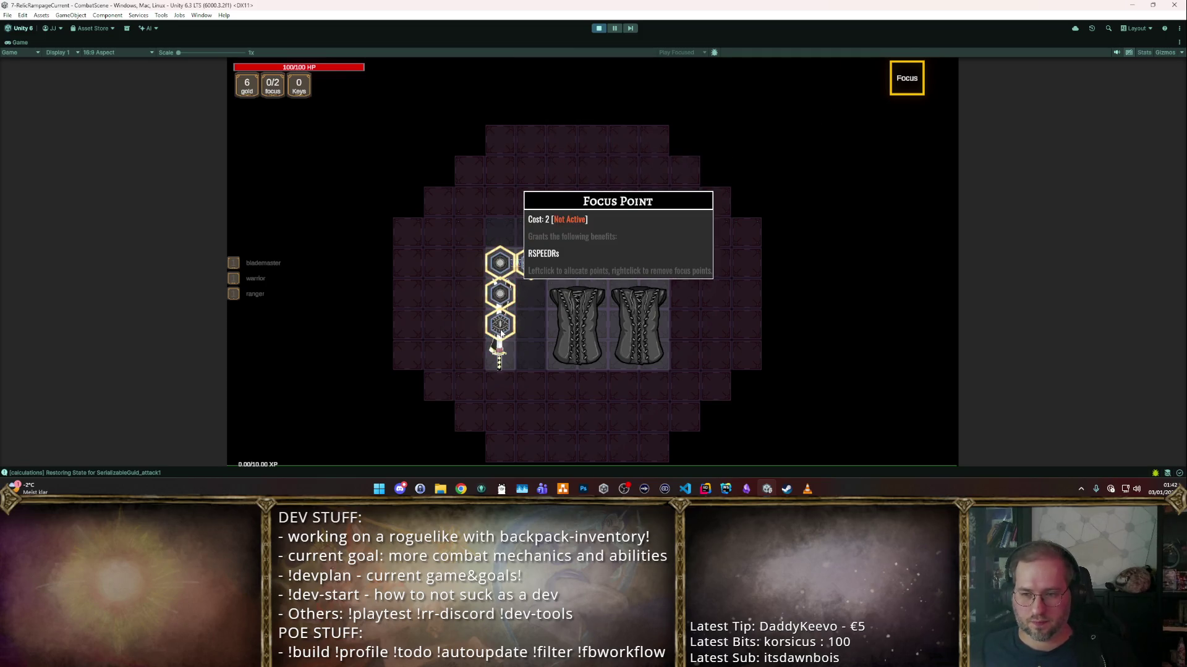
left_click(500, 332)
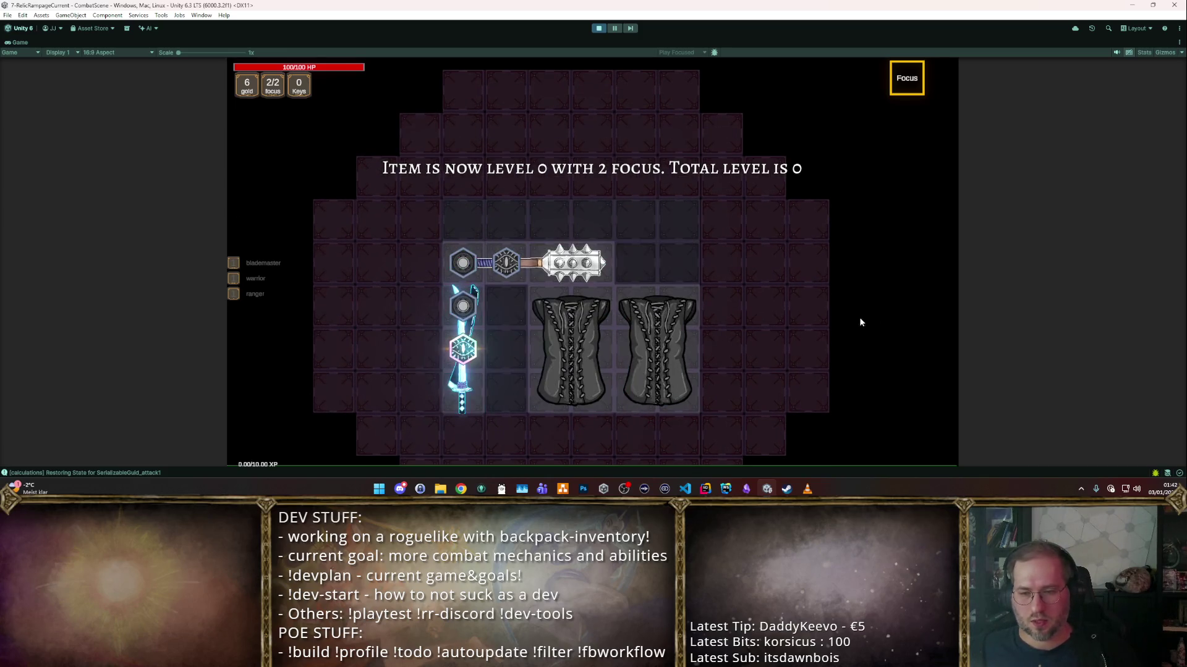
- Close the backpack and fight through the enemy room with the focused sword
key("i")
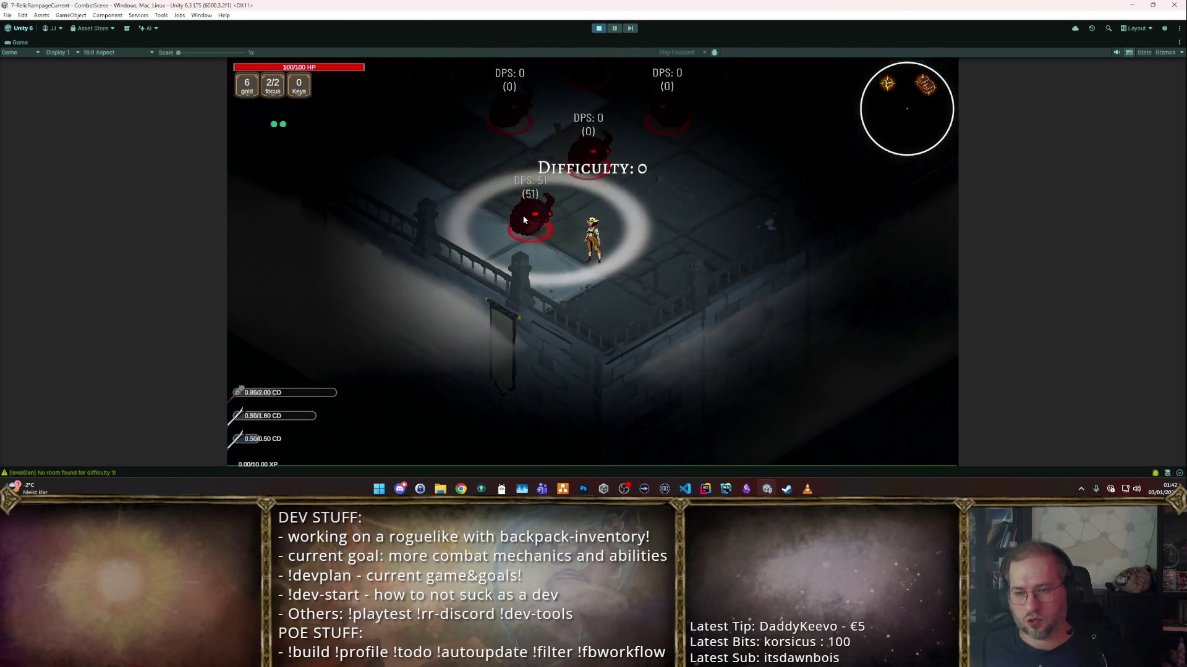
key("w")
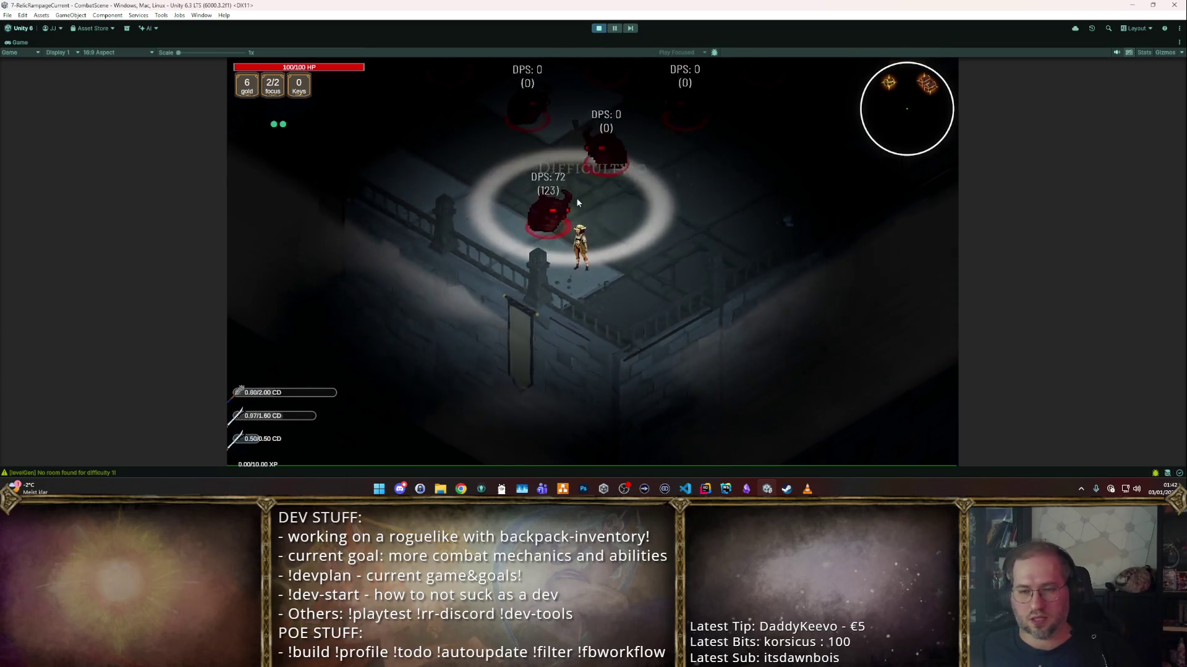
key("w")
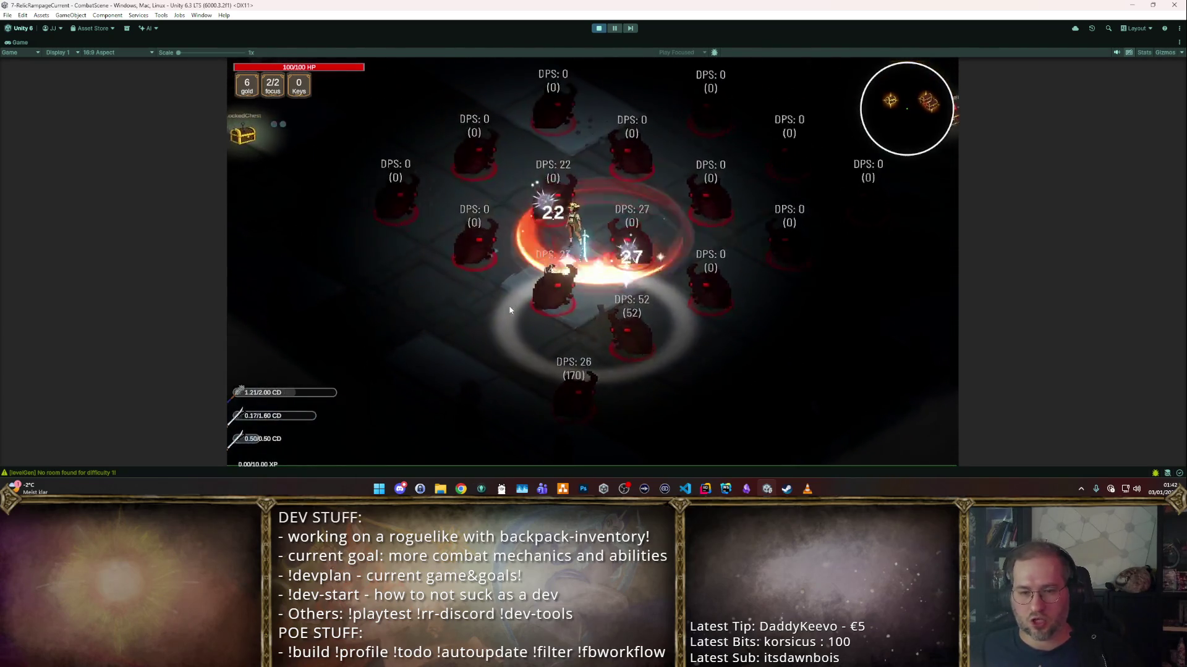
key("d")
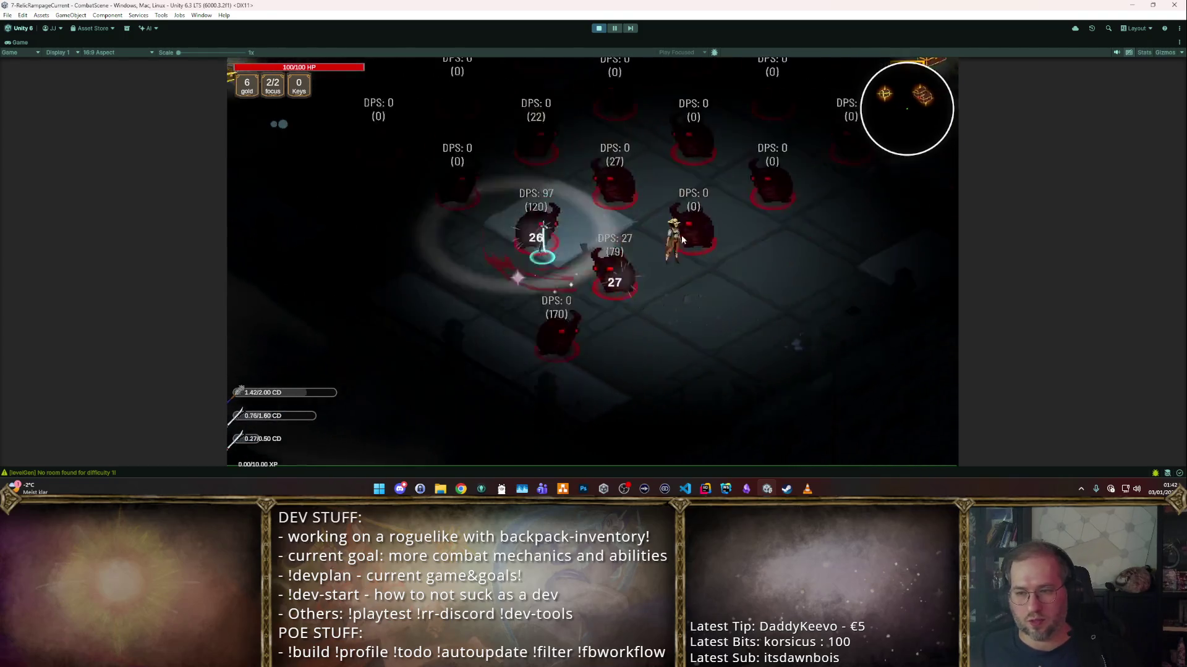
key("a")
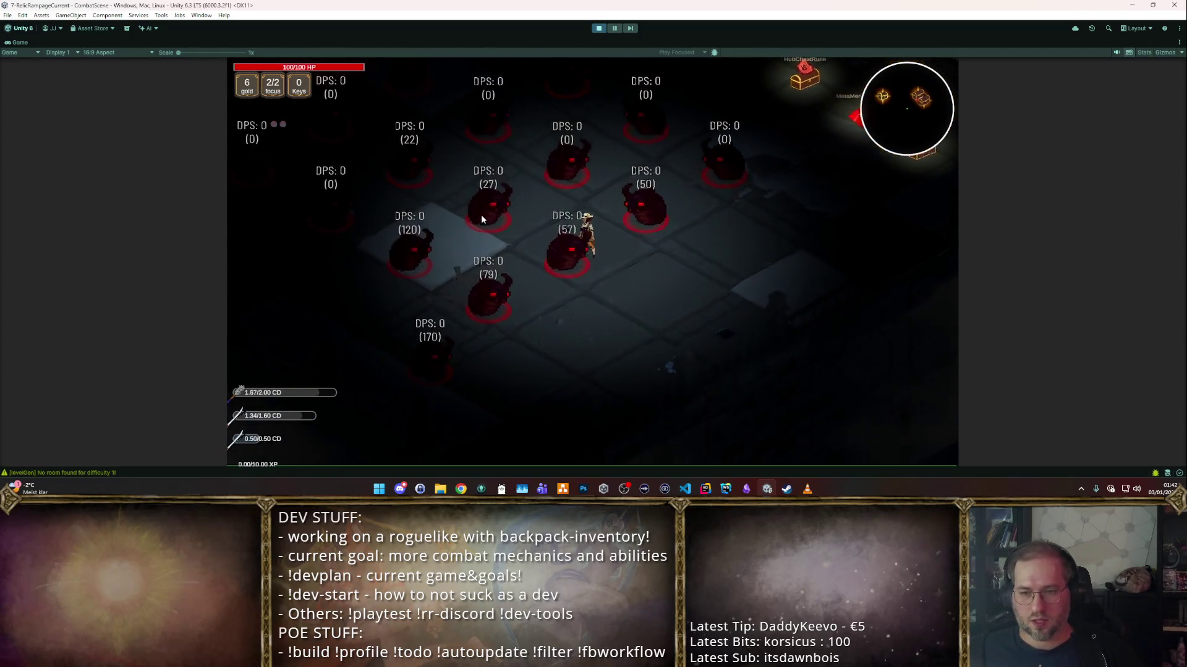
key("w")
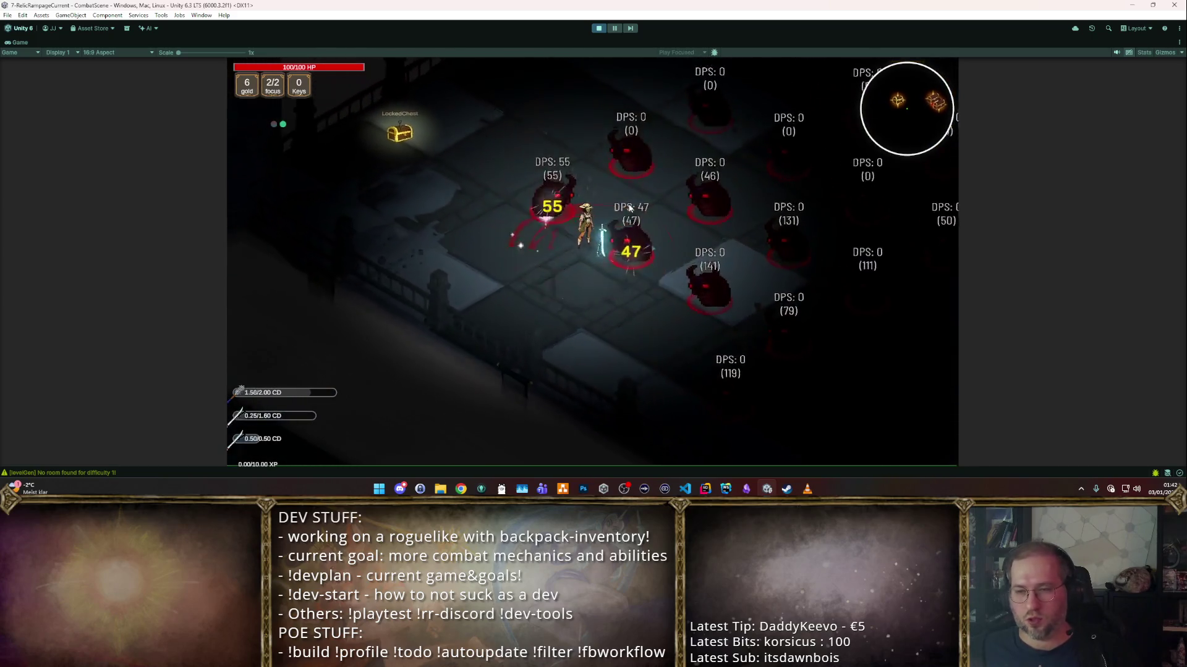
key("d")
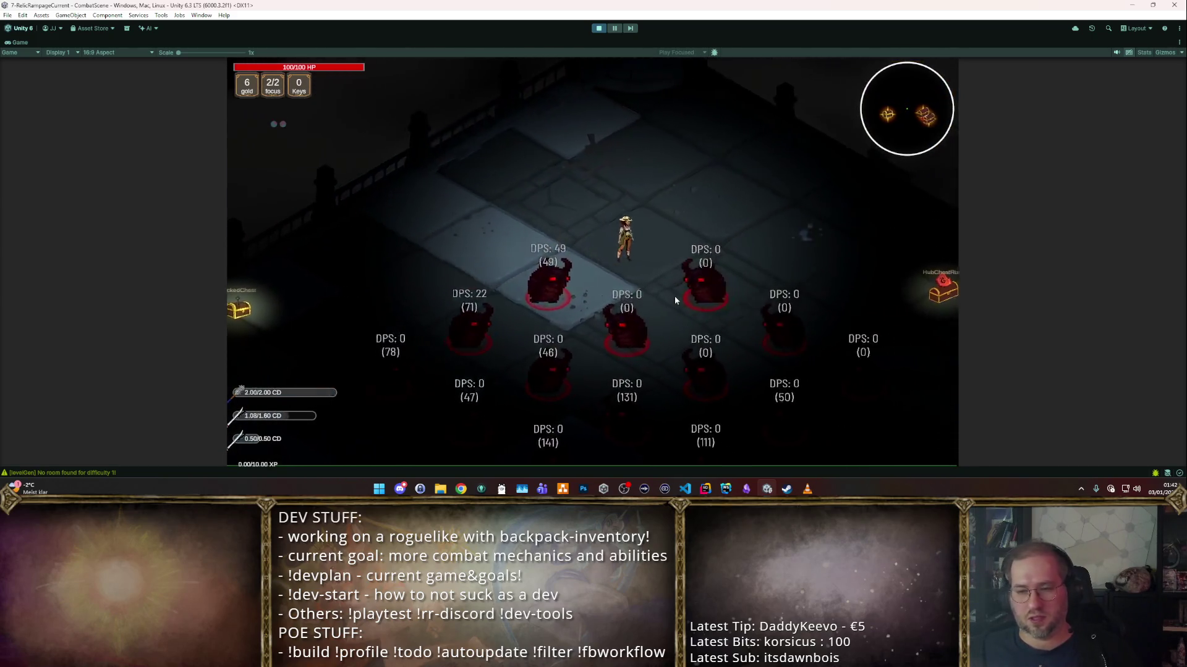
key("s")
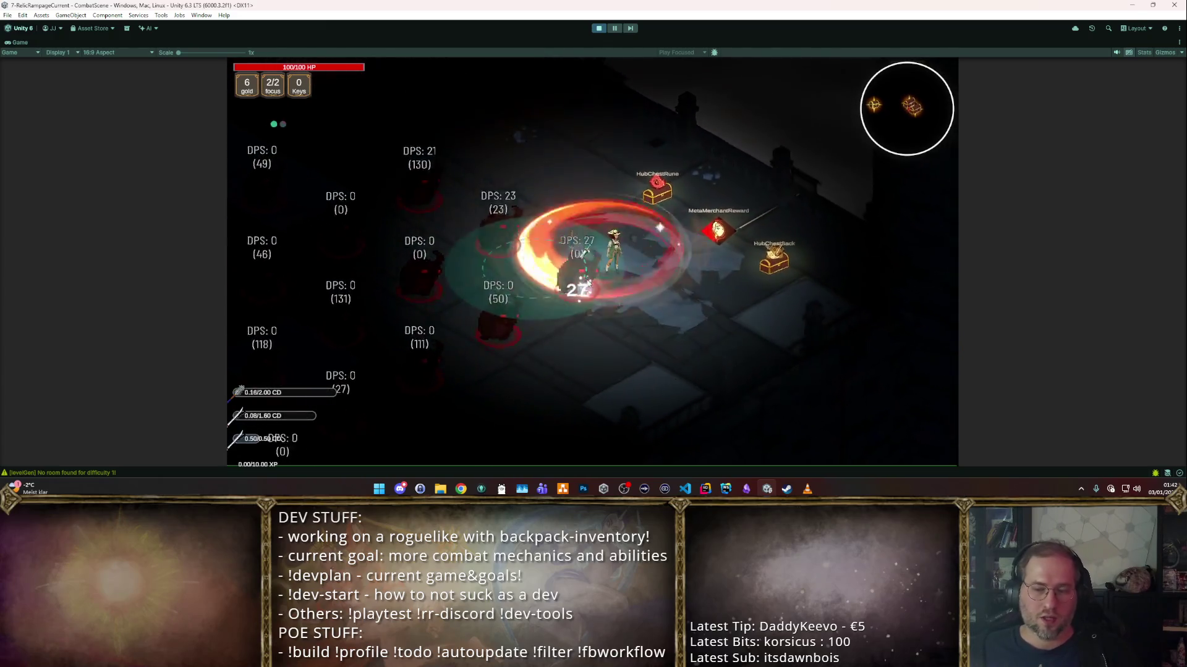
key("a")
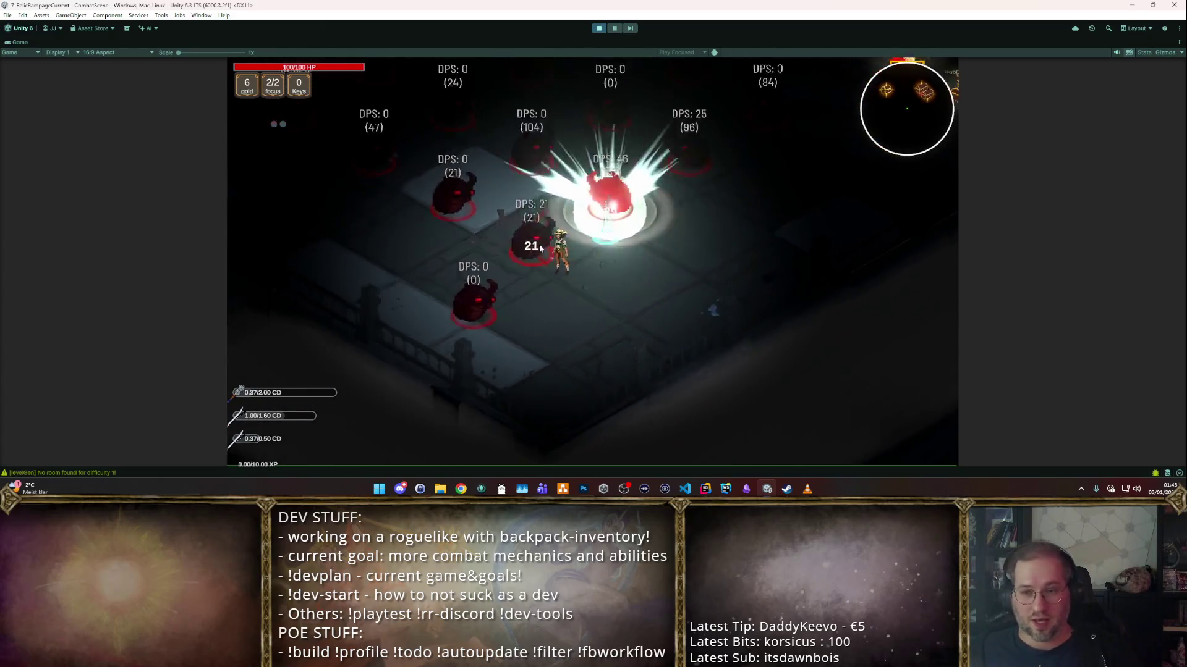
key("w")
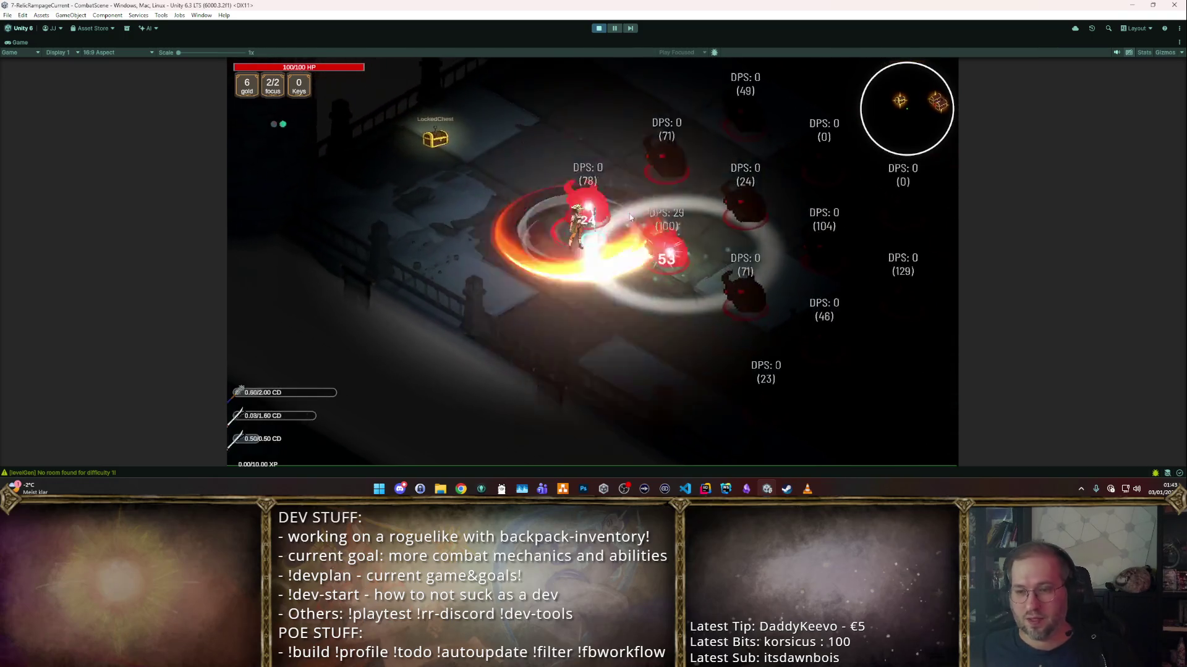
key("d")
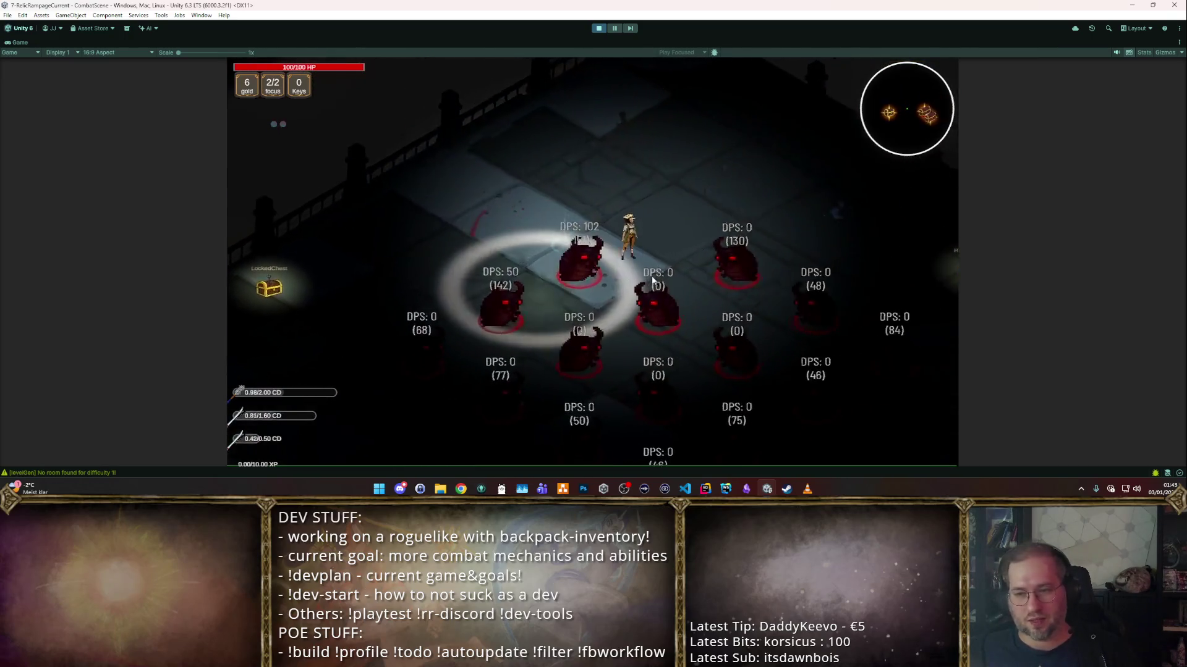
- Keep attacking the enemy packs around the chests, then exit Play mode and restore the editor layout
key("s")
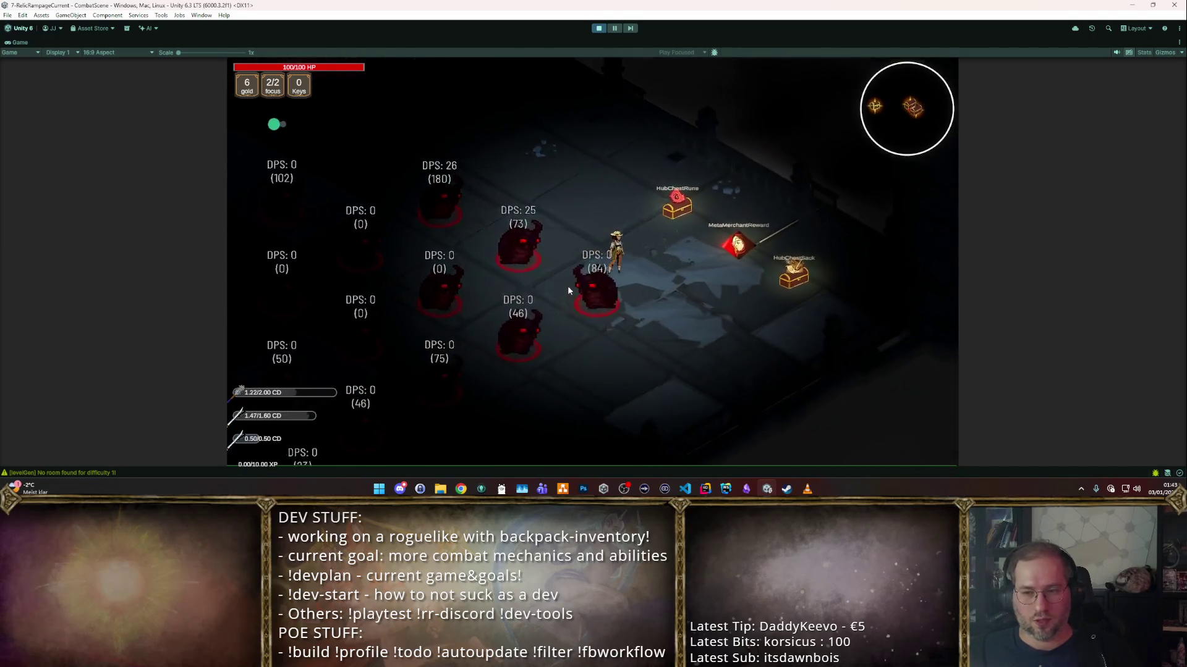
key("s")
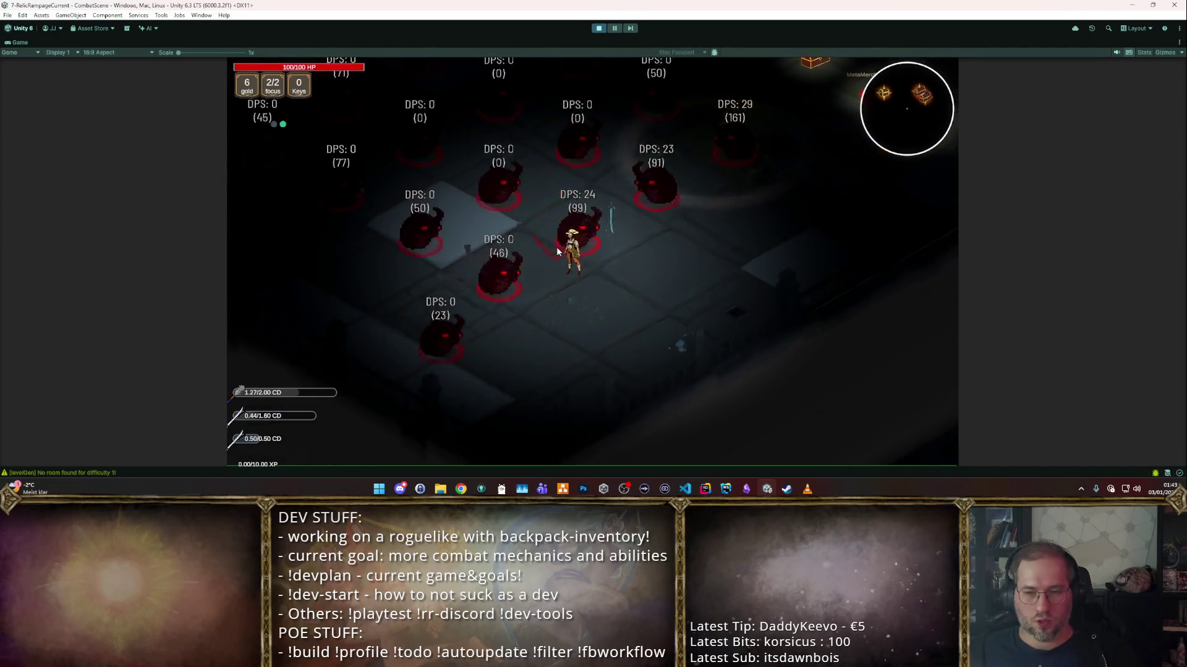
key("w")
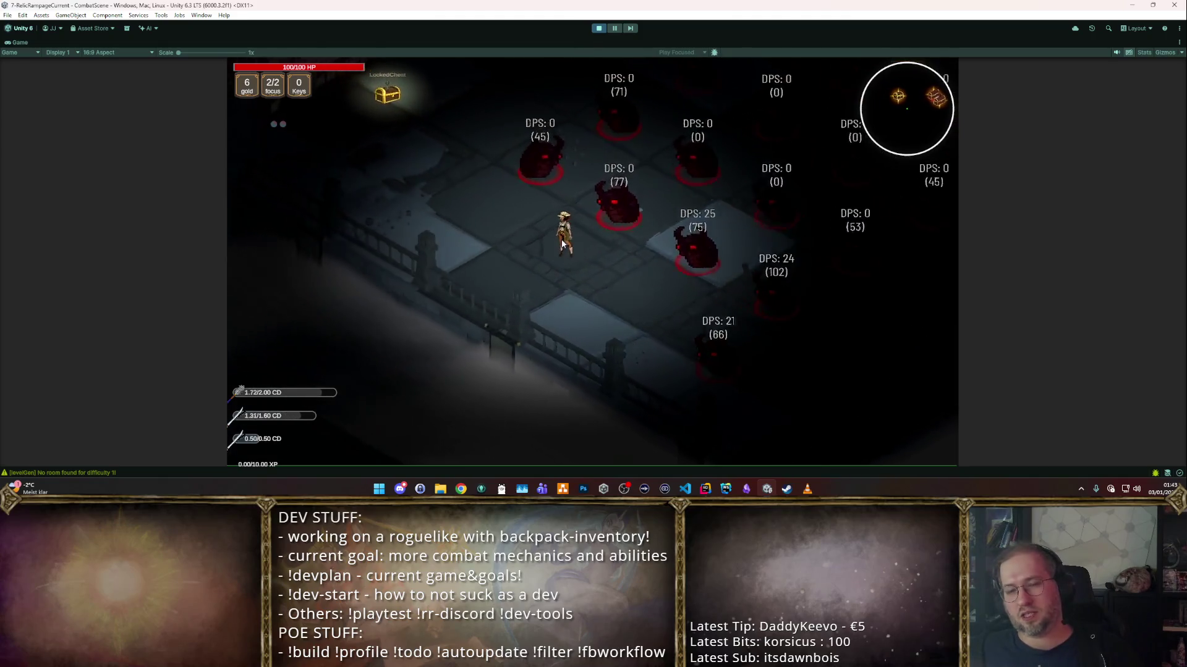
key("w")
key("d")
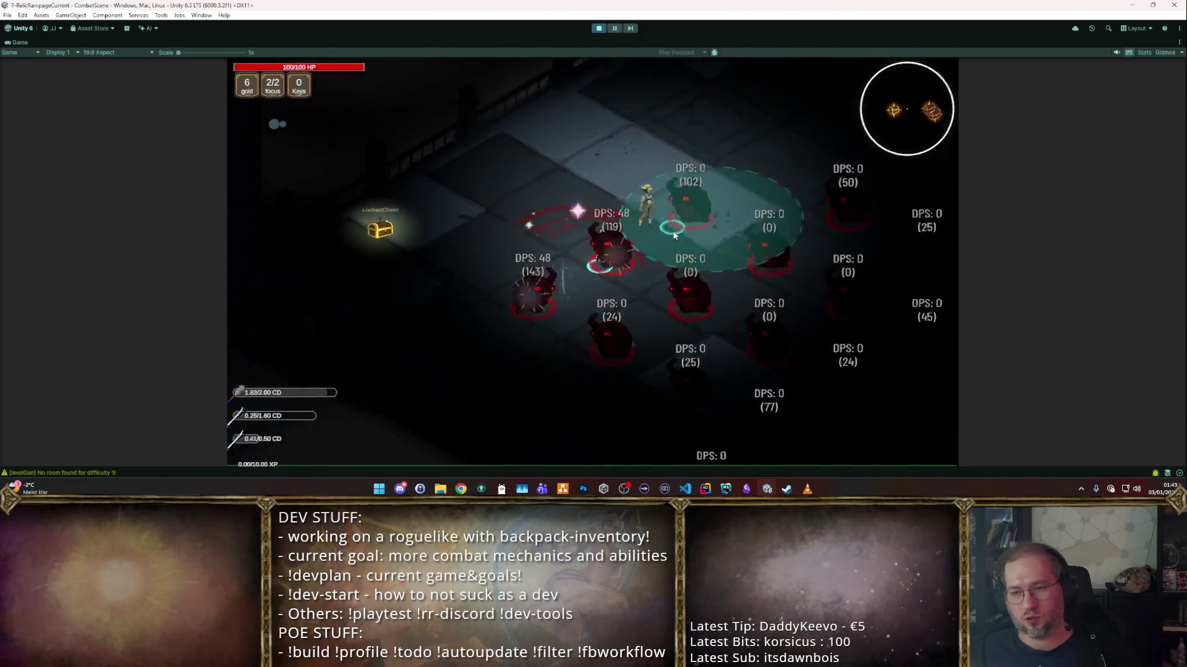
key("d")
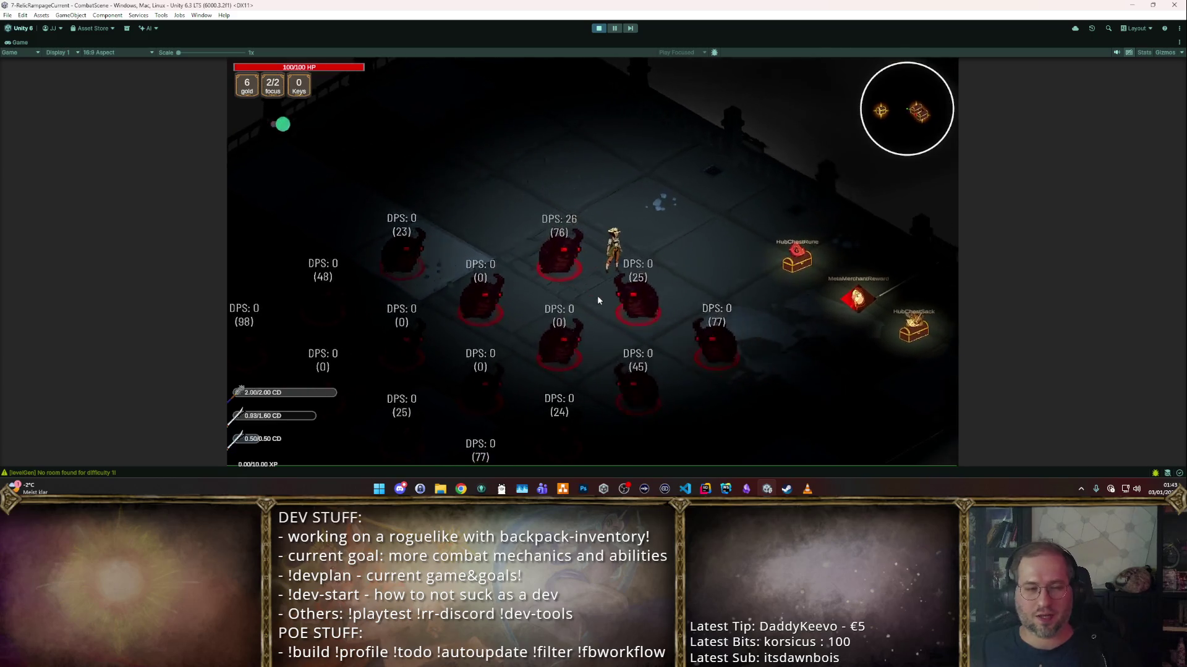
key("s")
key("a")
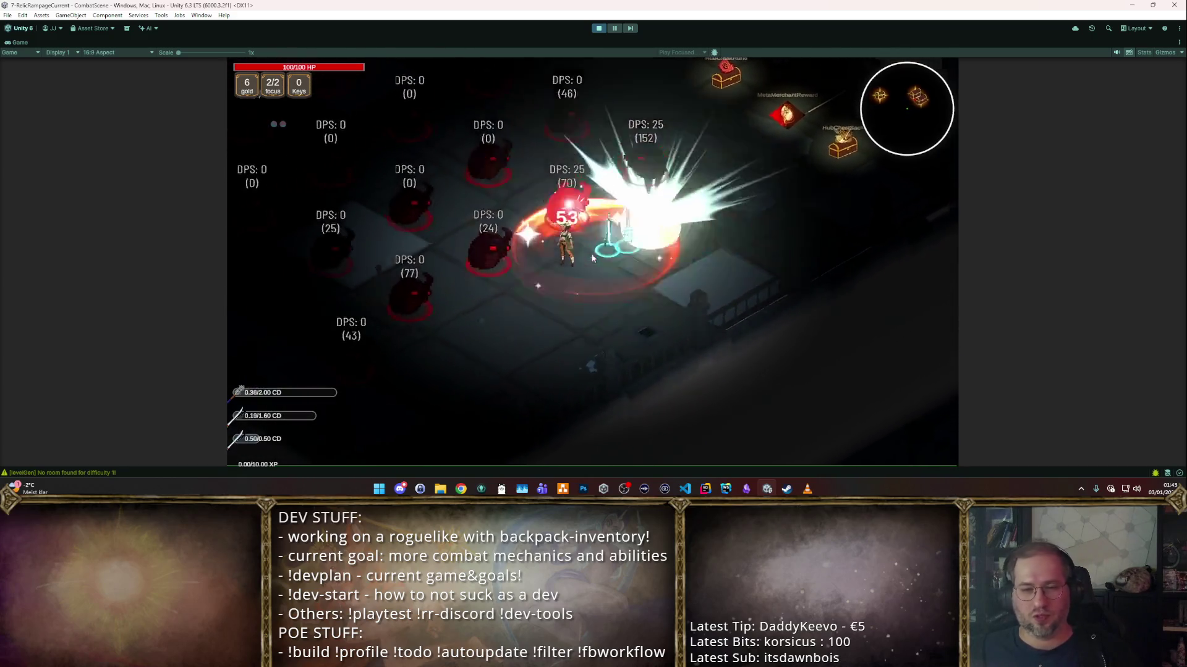
key("w")
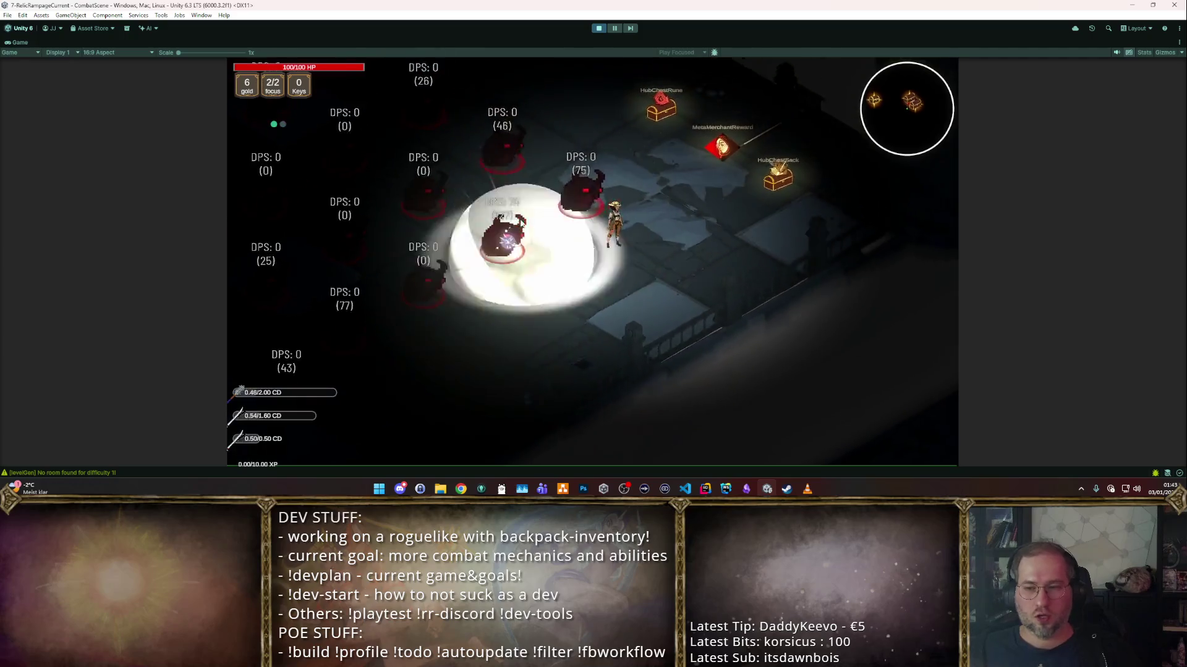
key("a")
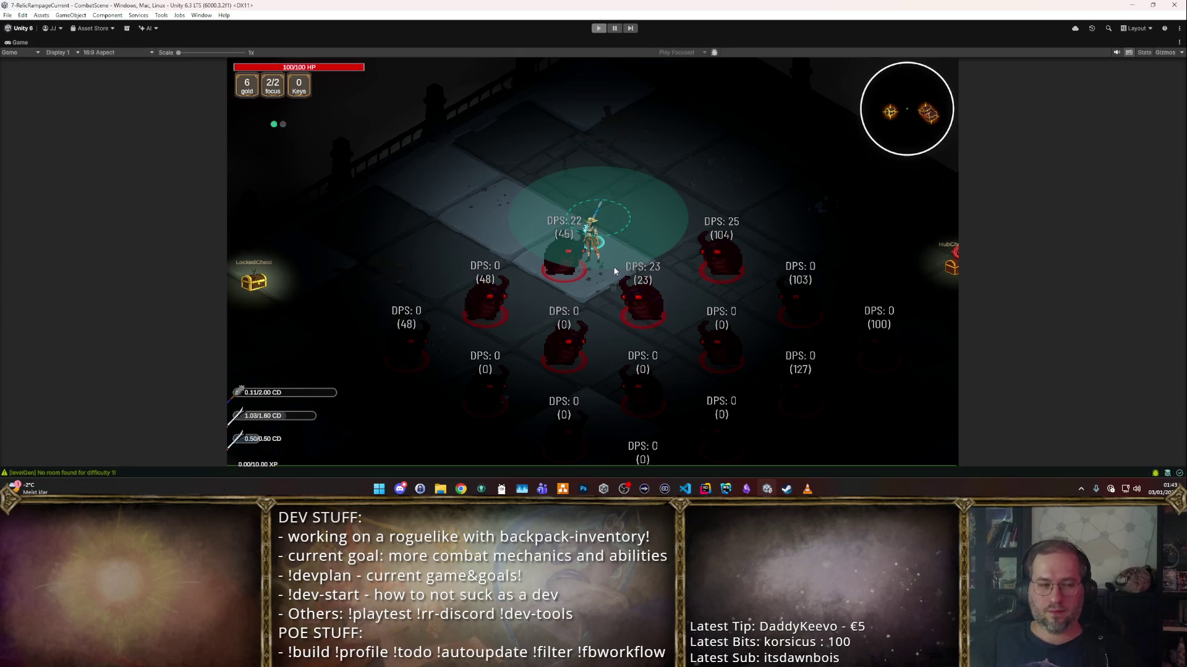
key("shift+space")
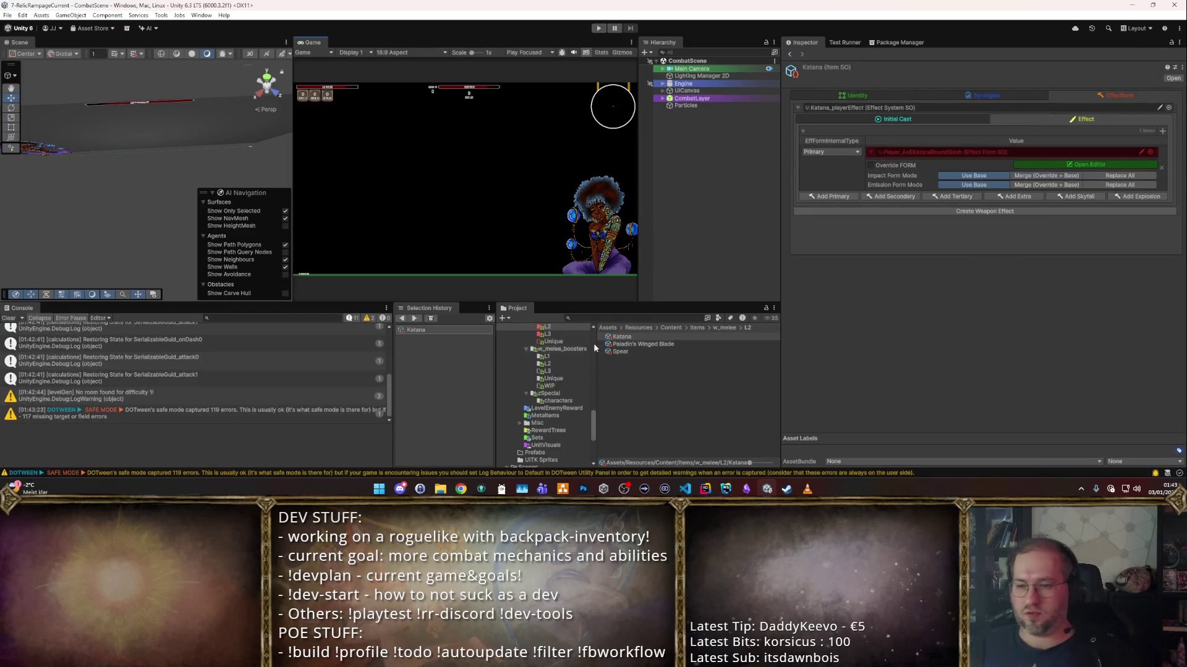
- Replace Paladin's Winged Blade's primary form with a fresh Player_ProjSword Yellow Wave entry
left_click(643, 344)
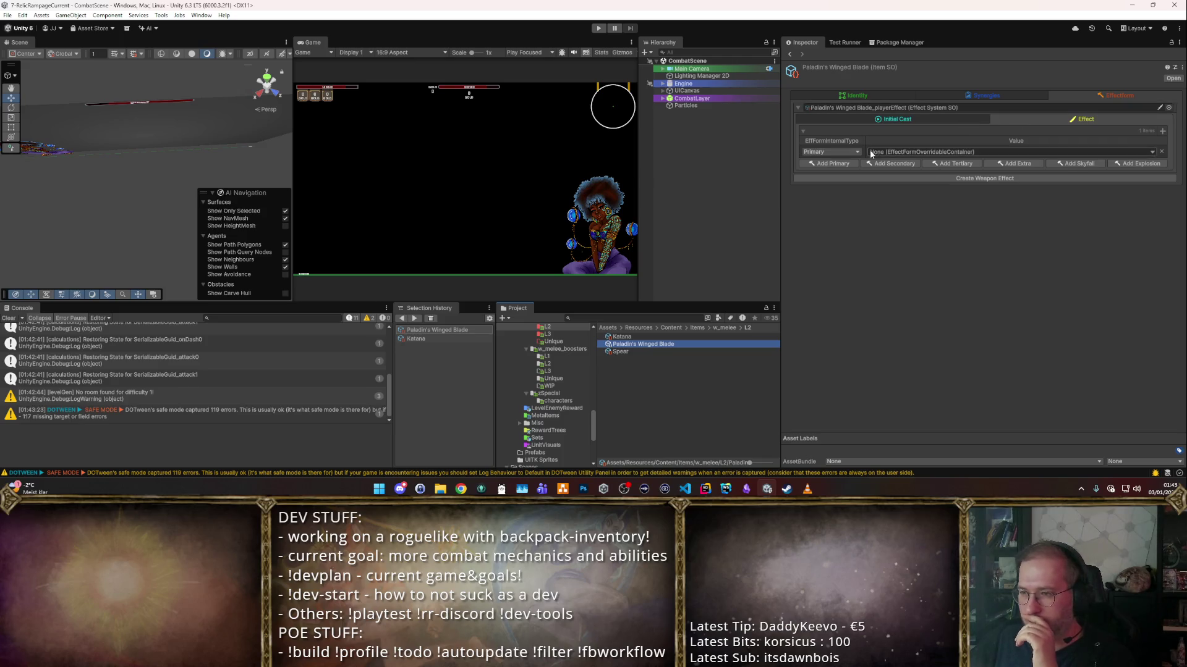
left_click(1160, 151)
left_click(828, 141)
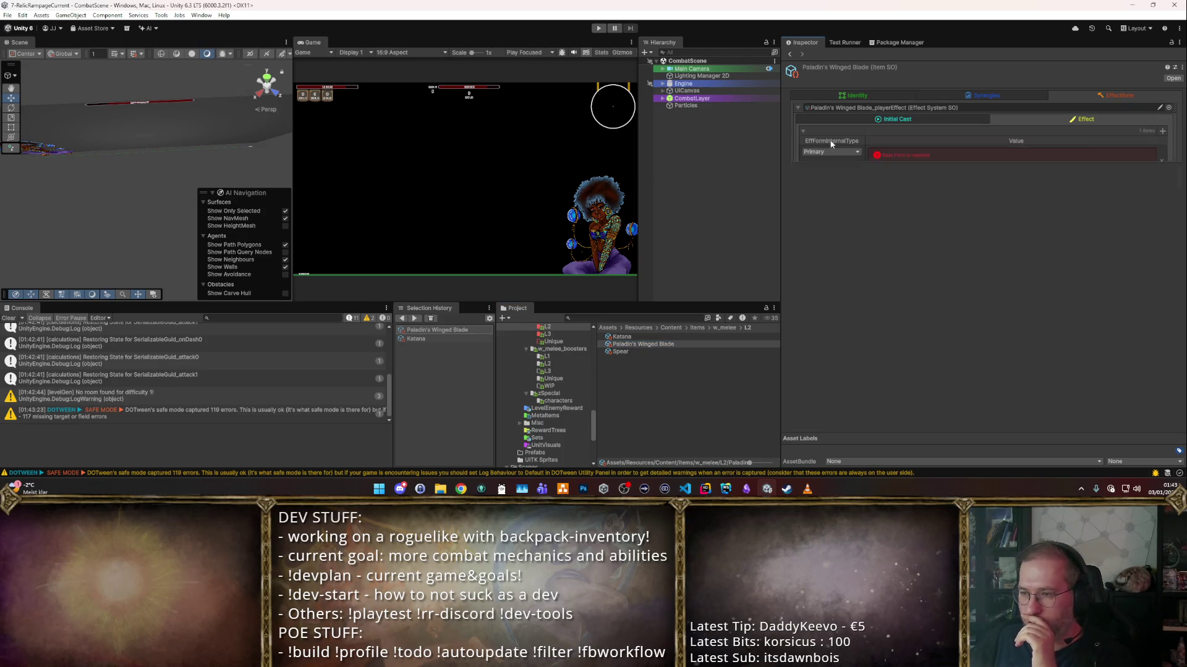
left_click(1151, 169)
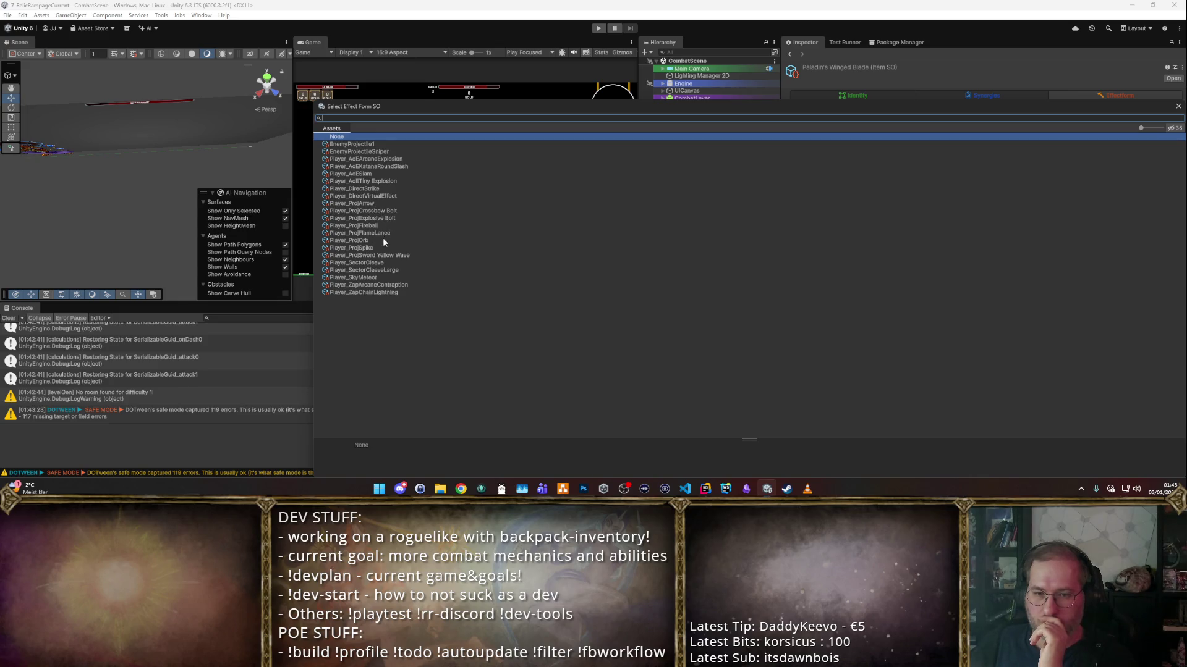
double_click(376, 254)
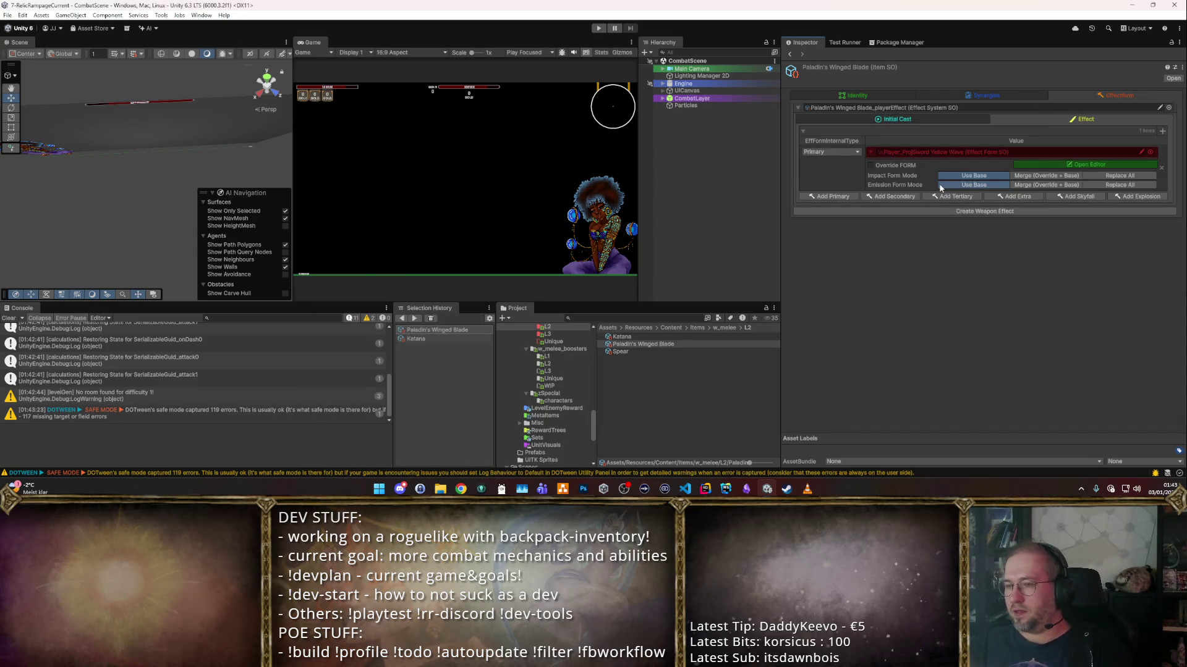
- Enable Override FORM and Flight Properties, set lifetime and scale to 0.8, and start a playtest
left_click(1050, 176)
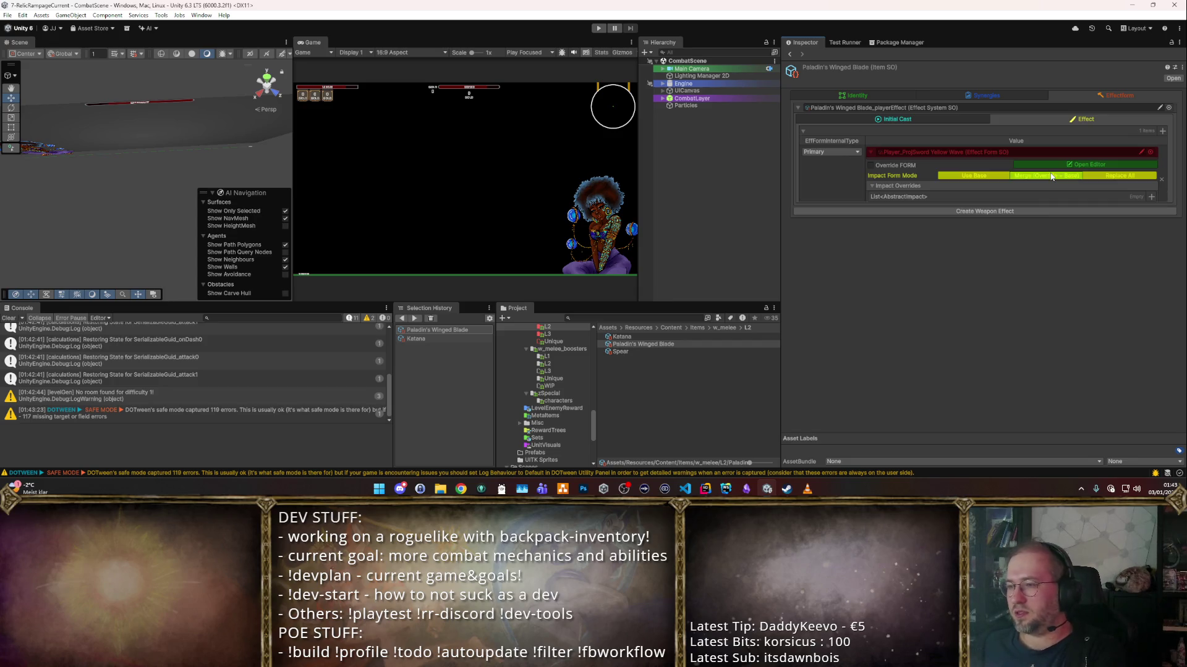
left_click(952, 177)
left_click(881, 165)
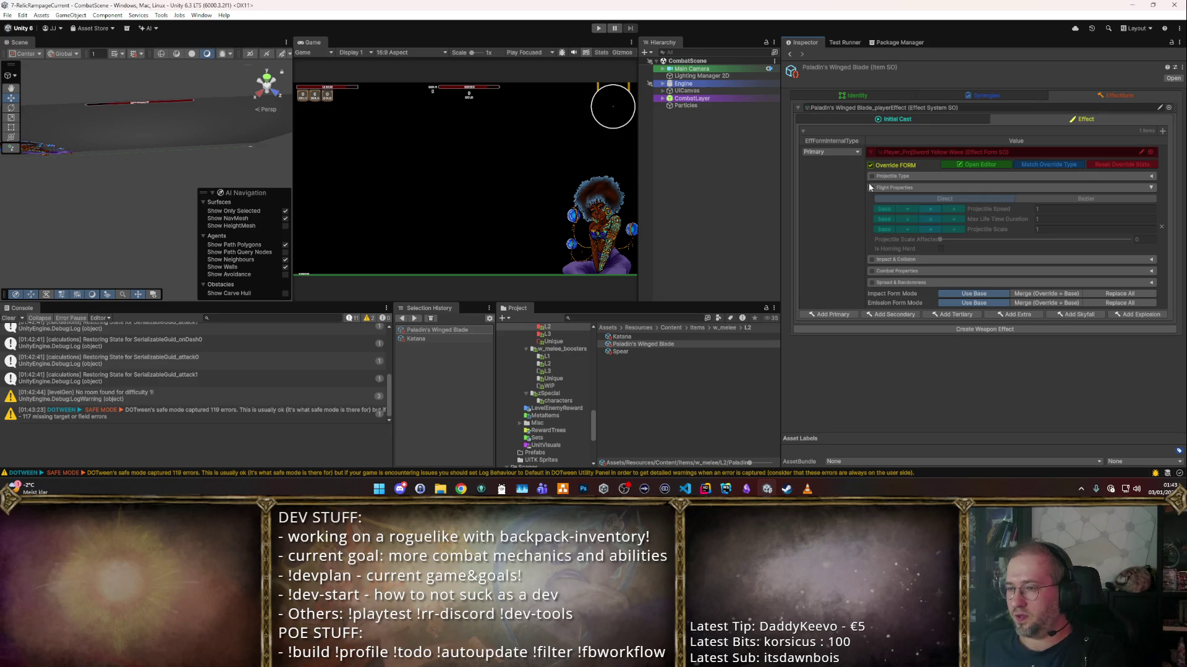
left_click(871, 189)
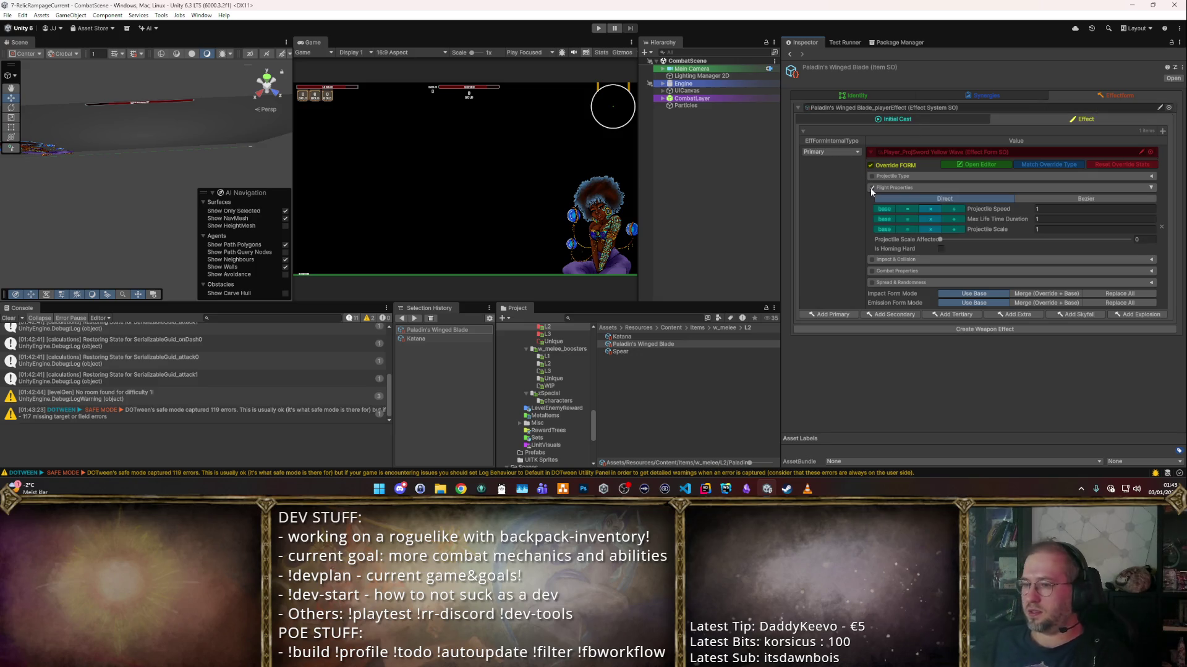
left_click(1068, 221)
type("0.8")
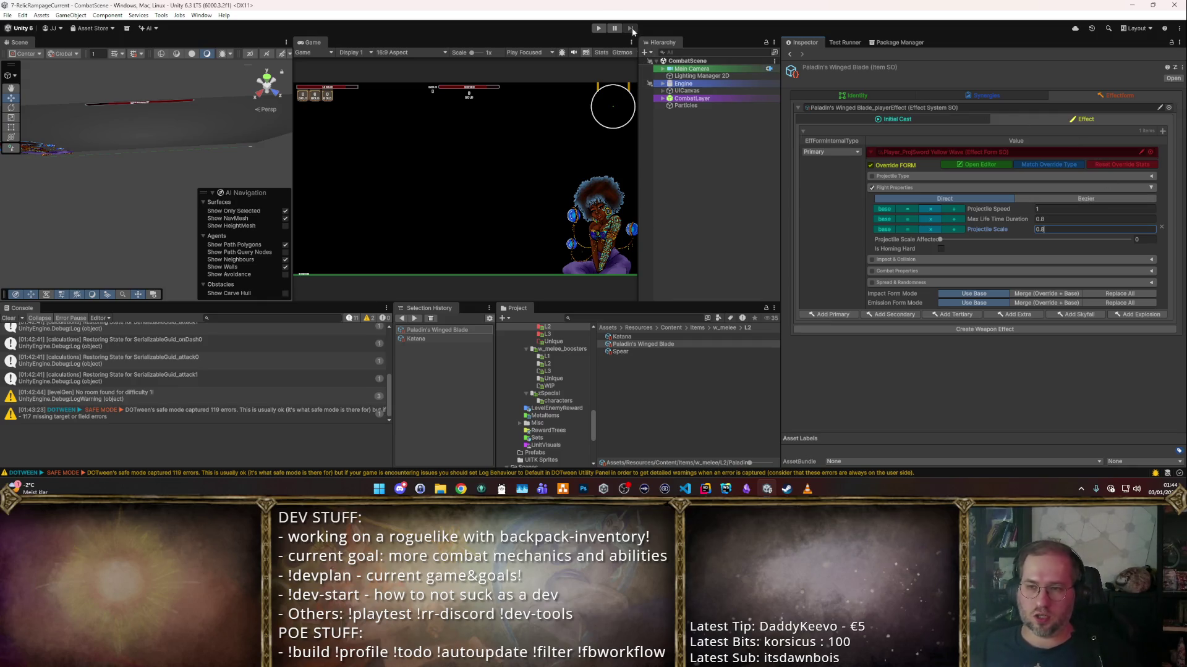
left_click(598, 29)
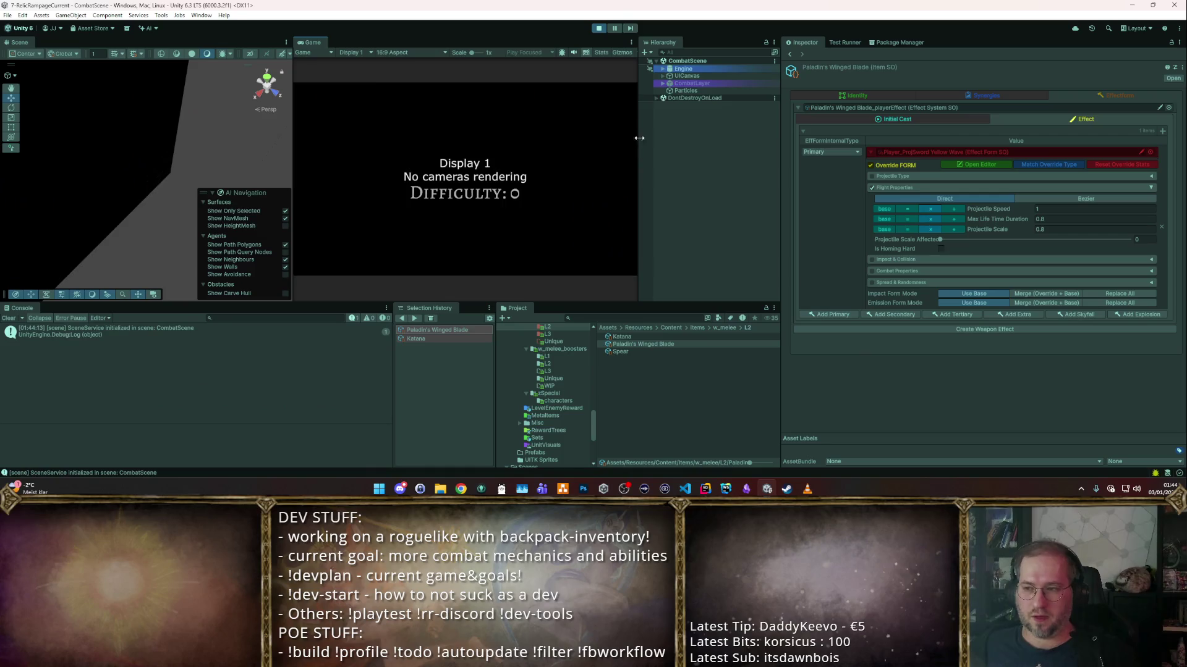
double_click(318, 42)
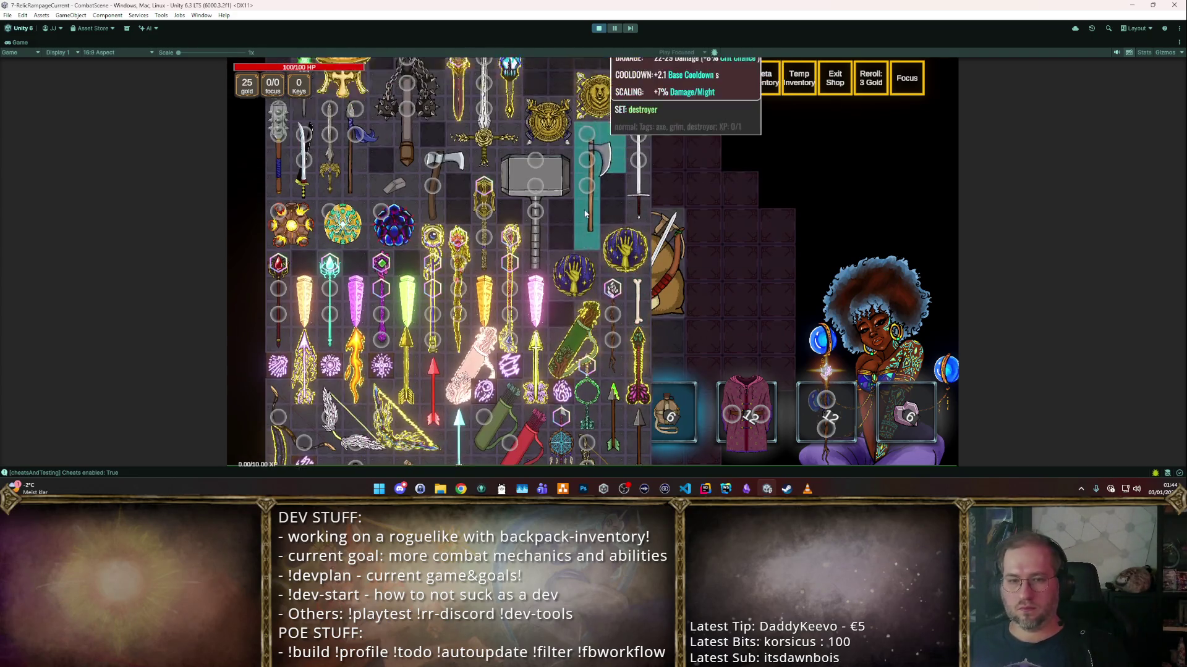
left_click_drag(630, 293, 480, 303)
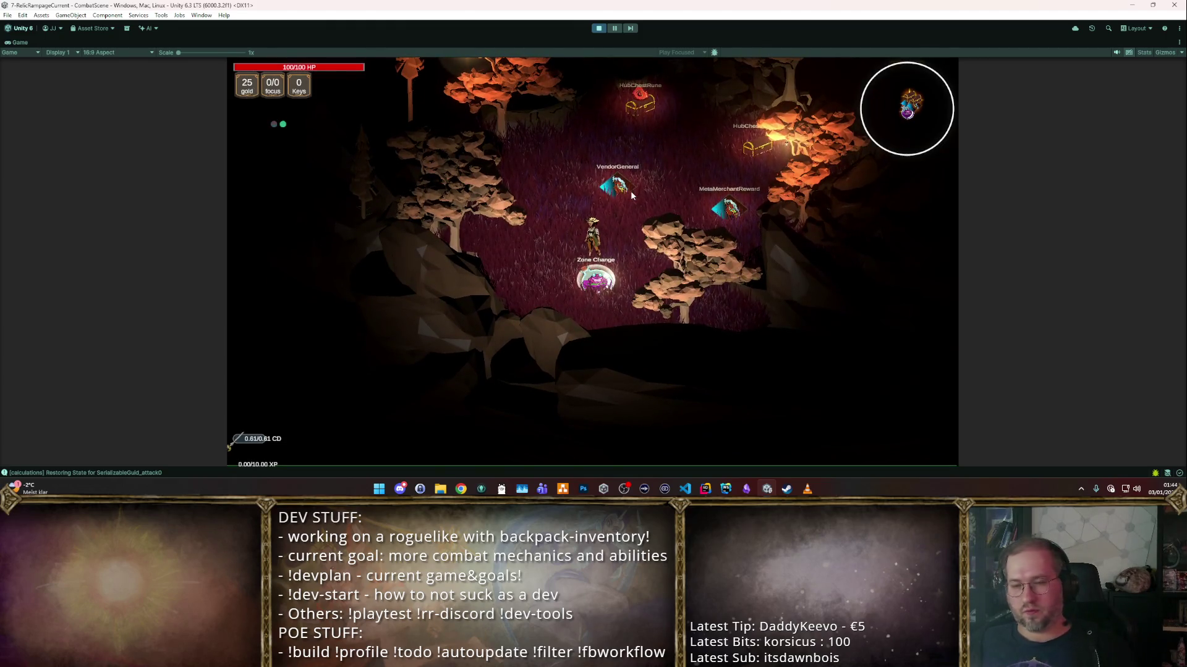
key("e")
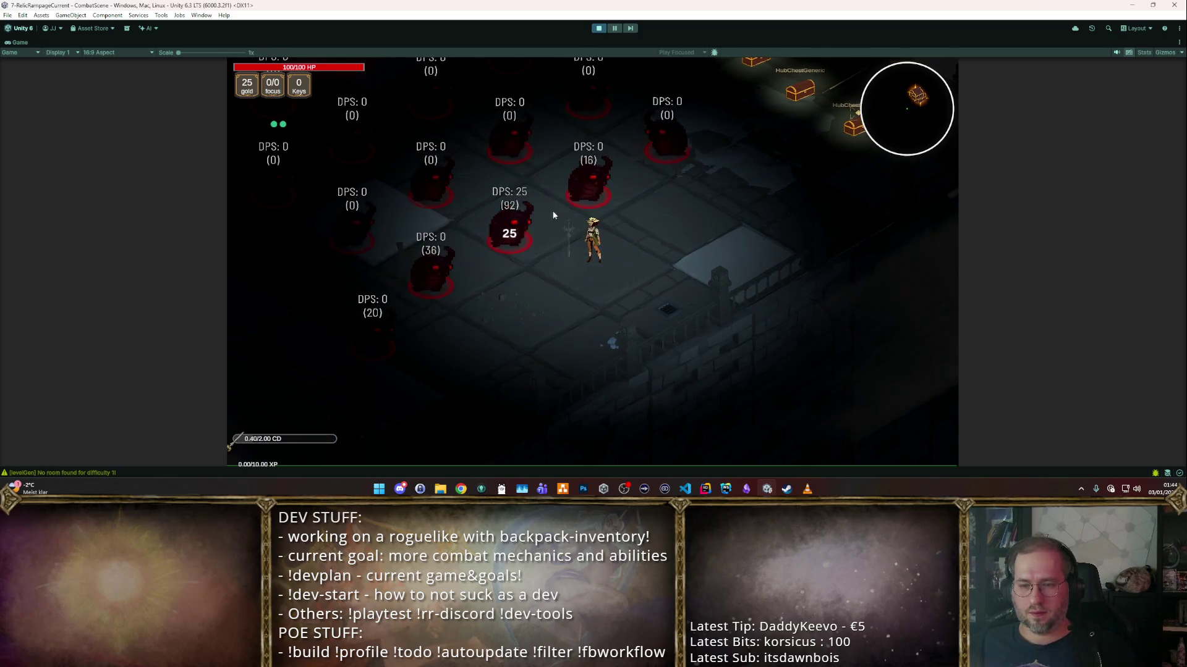
left_click(598, 28)
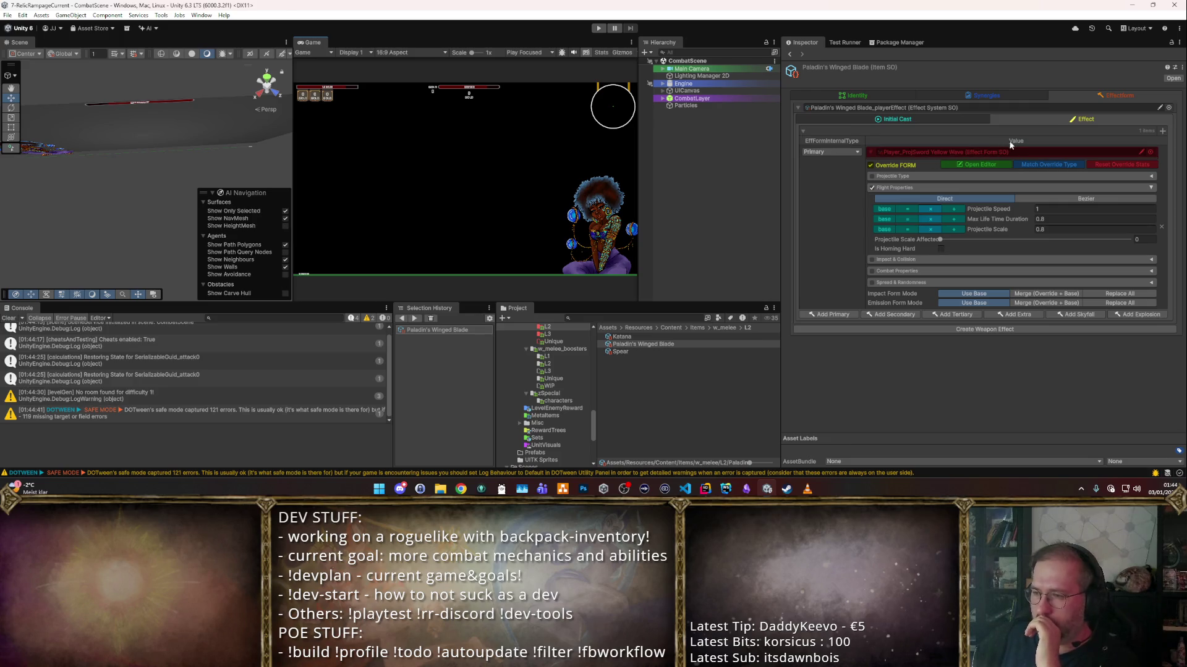
- Review the Synergies tab, confirming the third synergy's Multi Hit Offset of -0.5
scroll(956, 126, "down", 10)
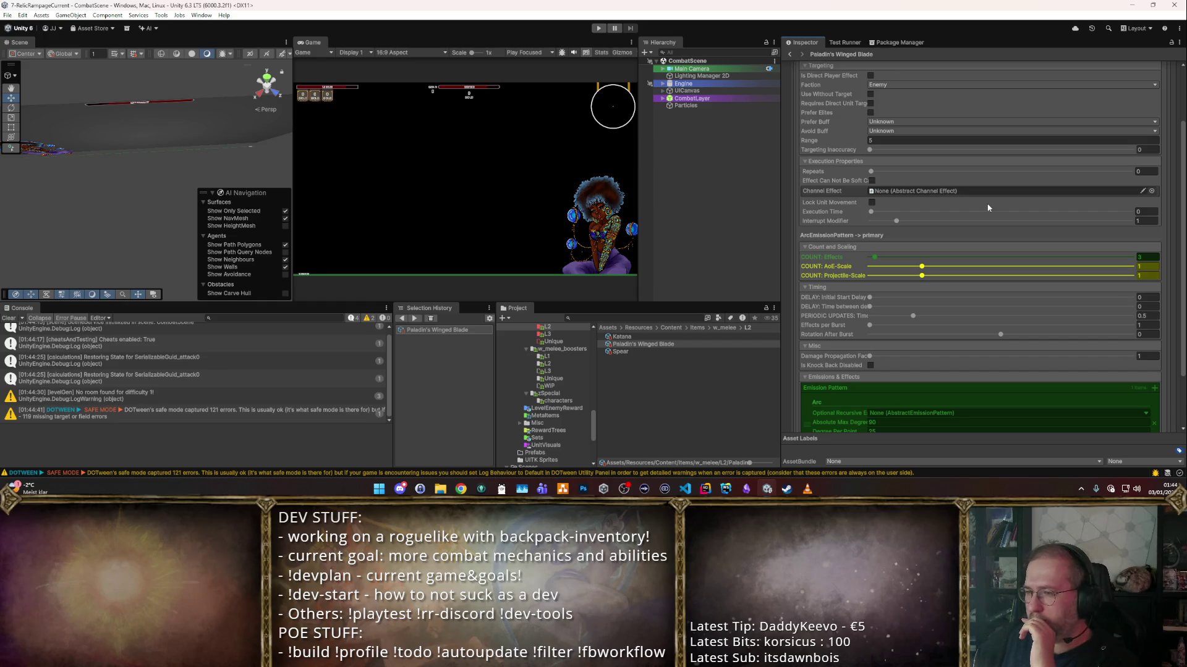
scroll(992, 219, "down", 3)
scroll(1054, 257, "up", 10)
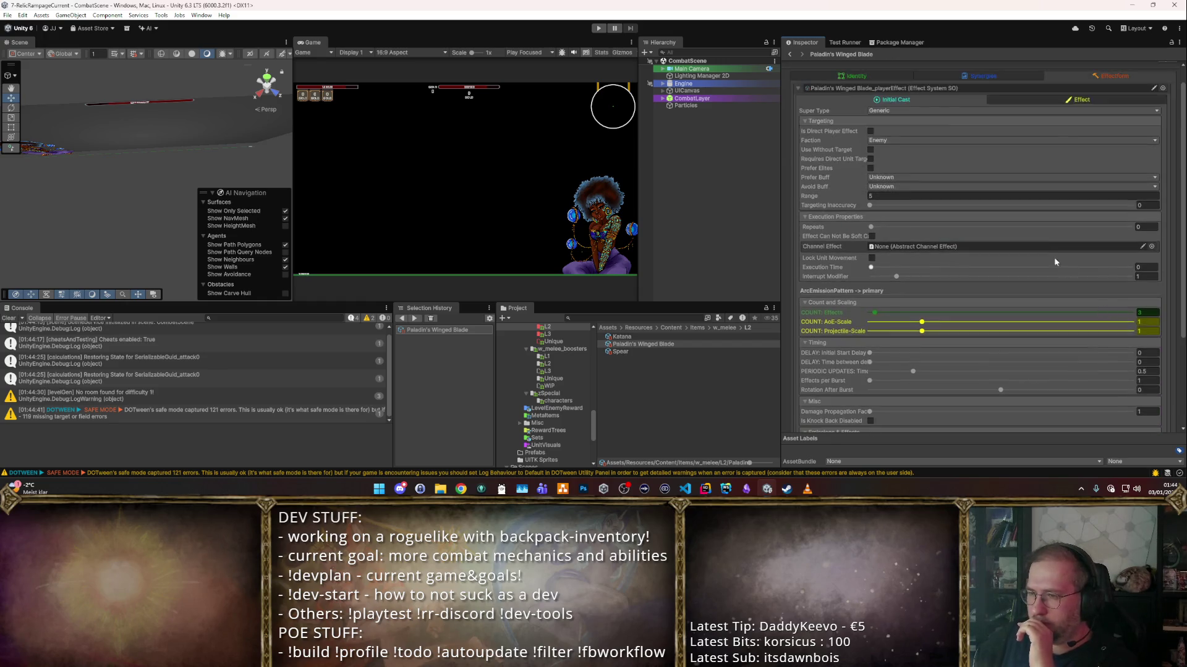
left_click(1000, 95)
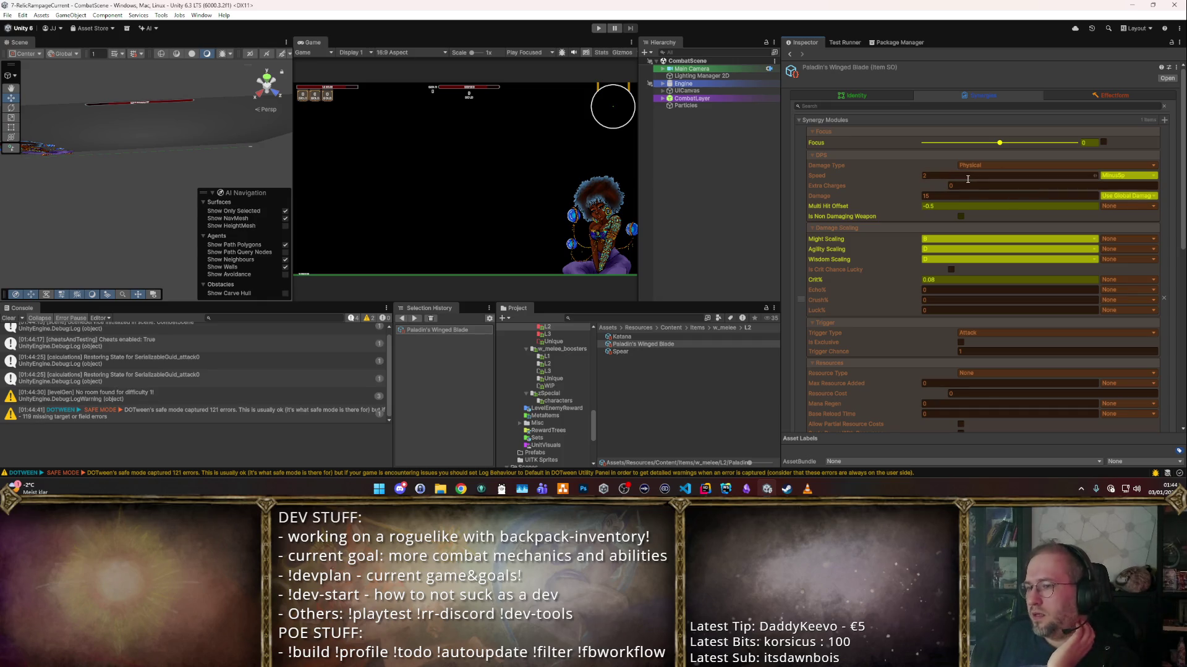
scroll(947, 184, "down", 10)
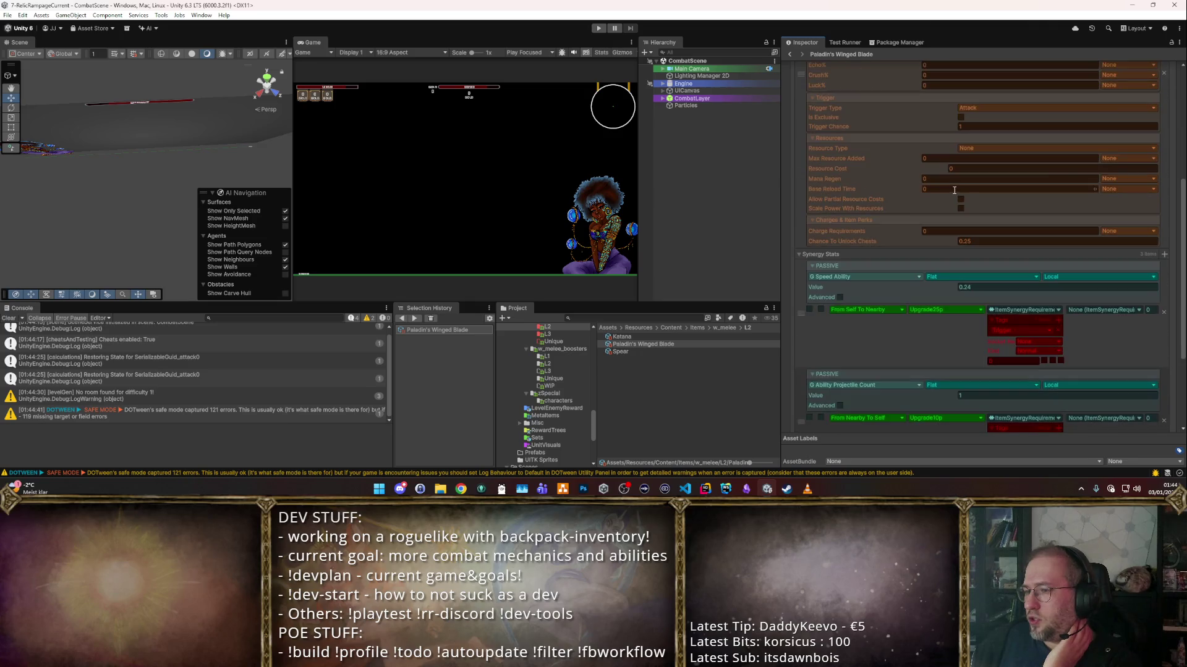
scroll(981, 272, "down", 2)
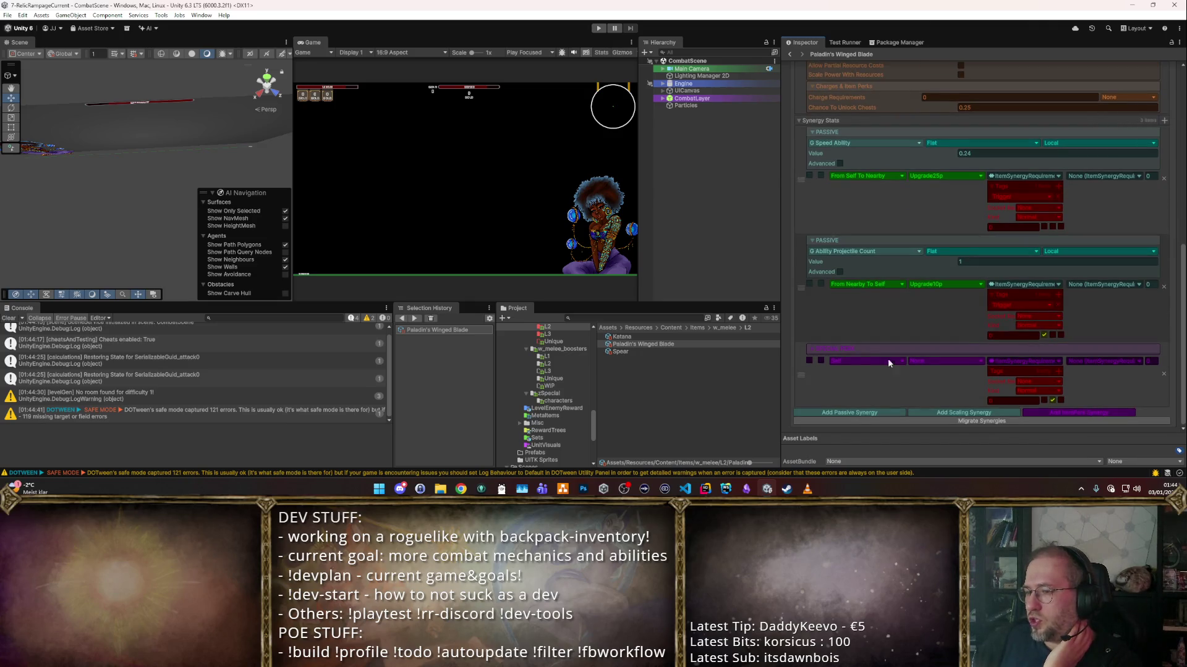
left_click(838, 352)
scroll(986, 365, "down", 2)
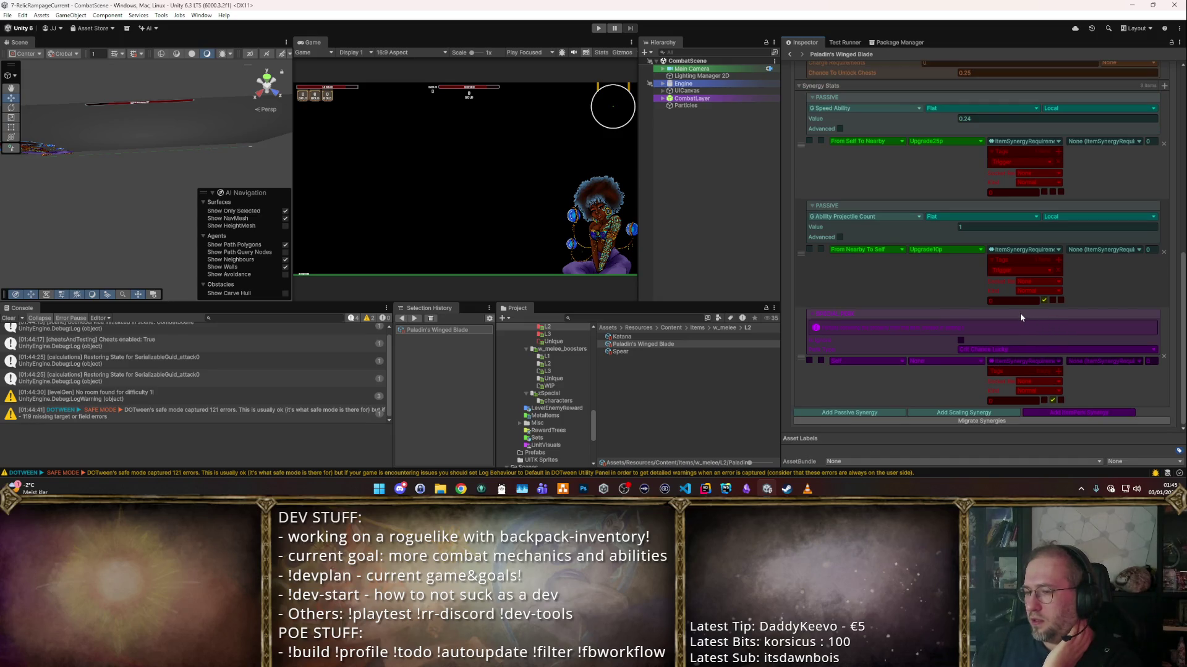
scroll(1020, 312, "up", 5)
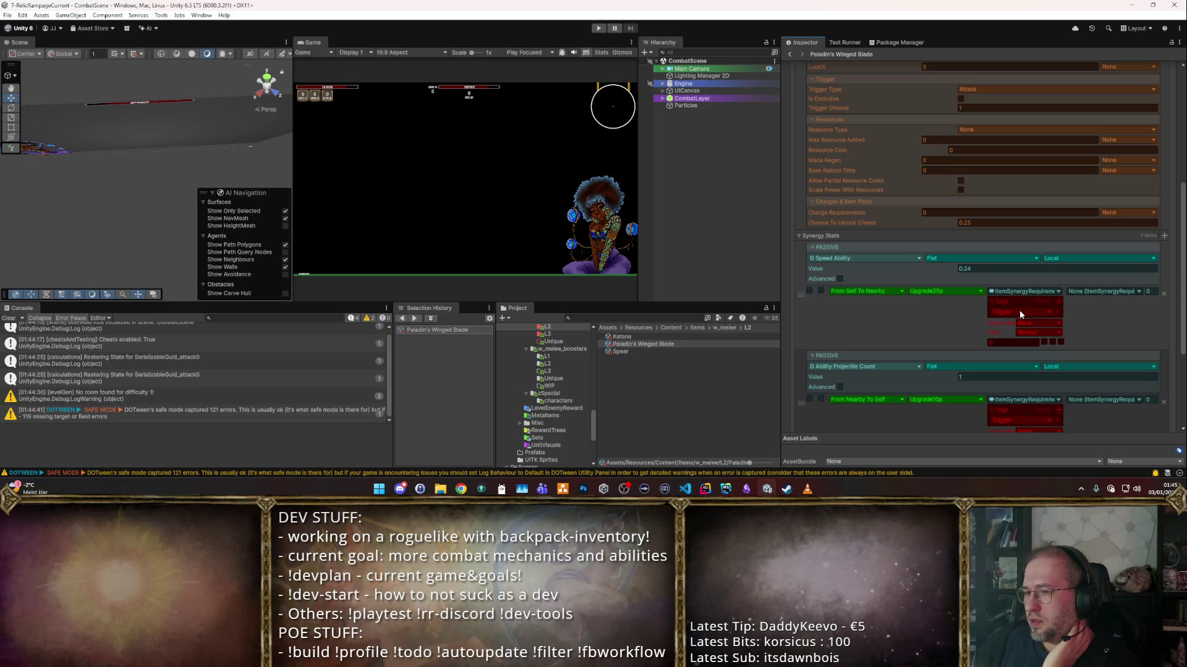
scroll(1018, 309, "up", 8)
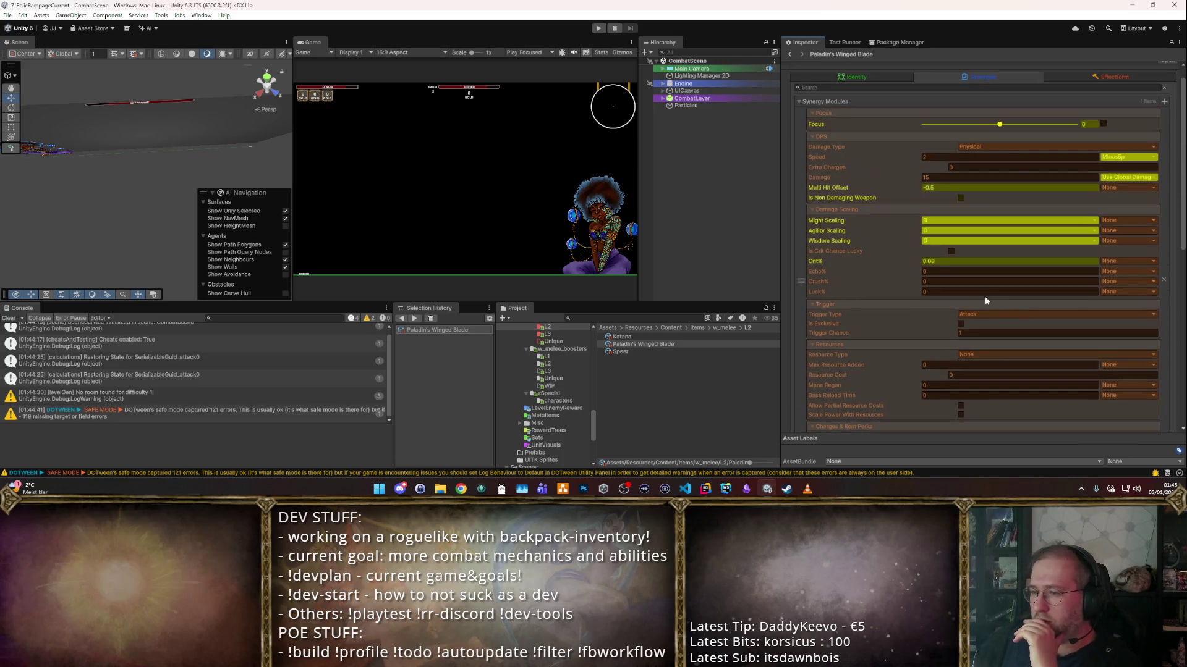
scroll(947, 281, "down", 3)
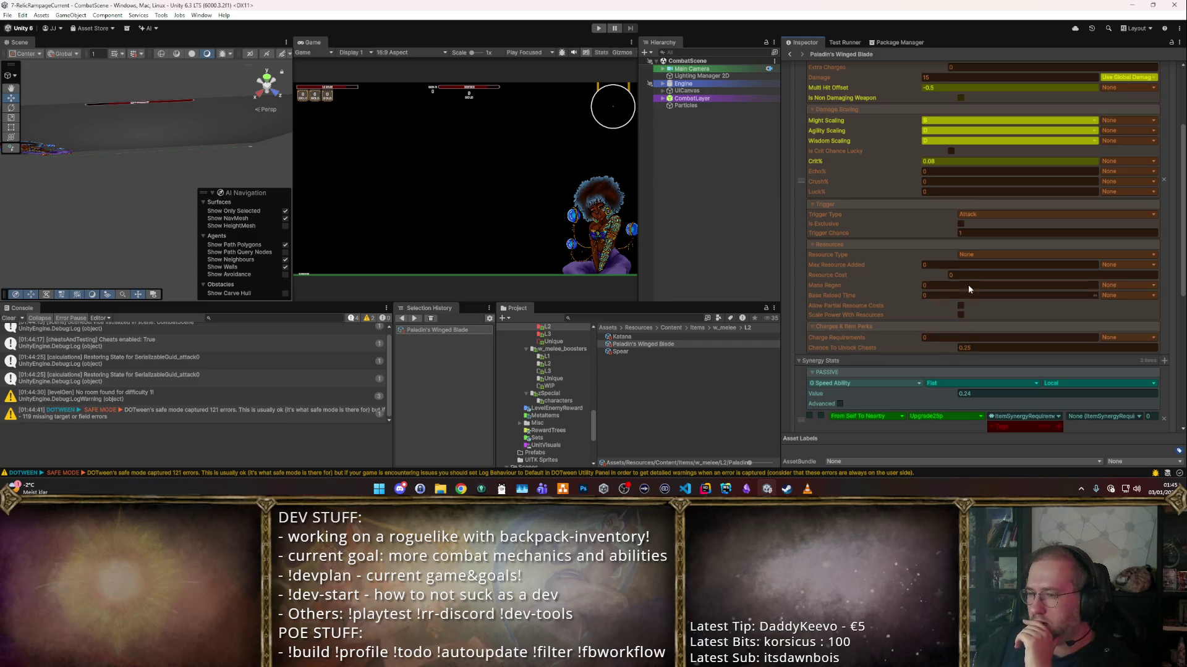
scroll(961, 250, "up", 4)
left_click(931, 205)
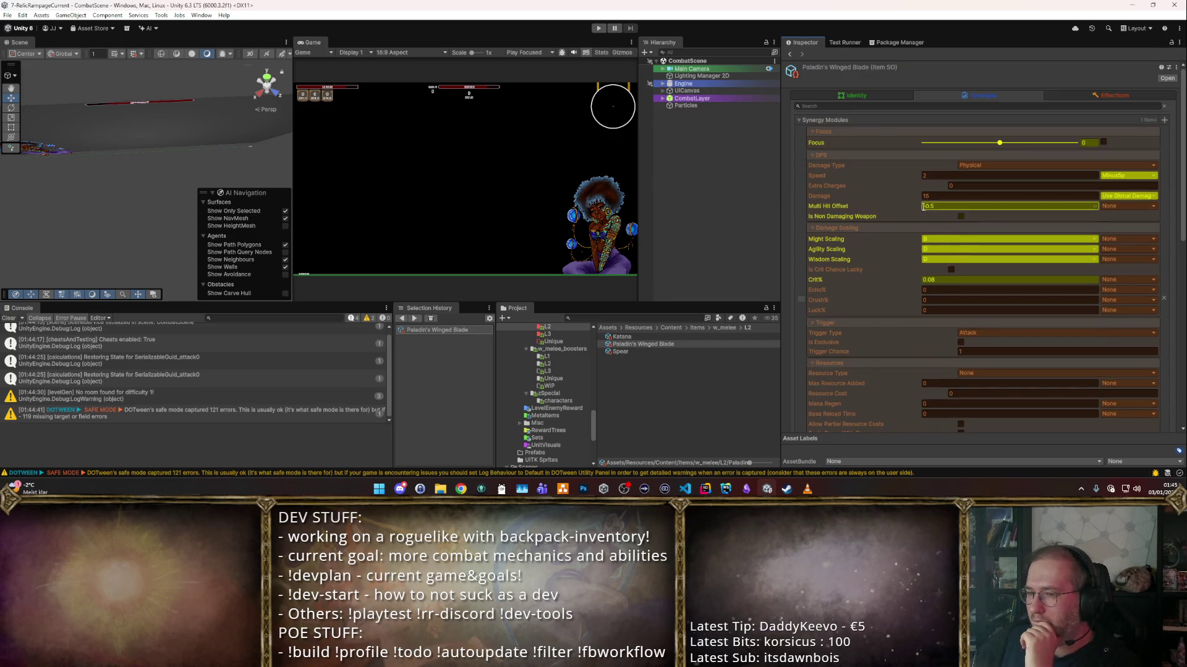
type("-0.1")
key("Return")
- Set the initial cast's Max Life Time Duration and Projectile Scale to 1, and start a new playtest
left_click(1093, 95)
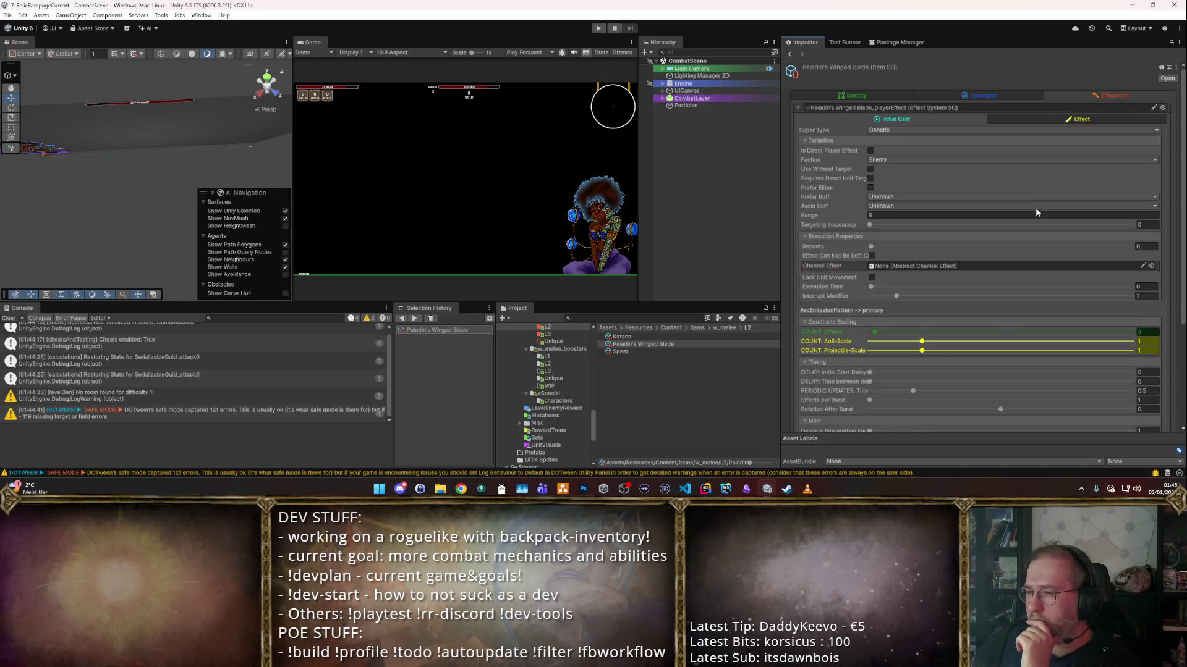
scroll(1019, 223, "down", 5)
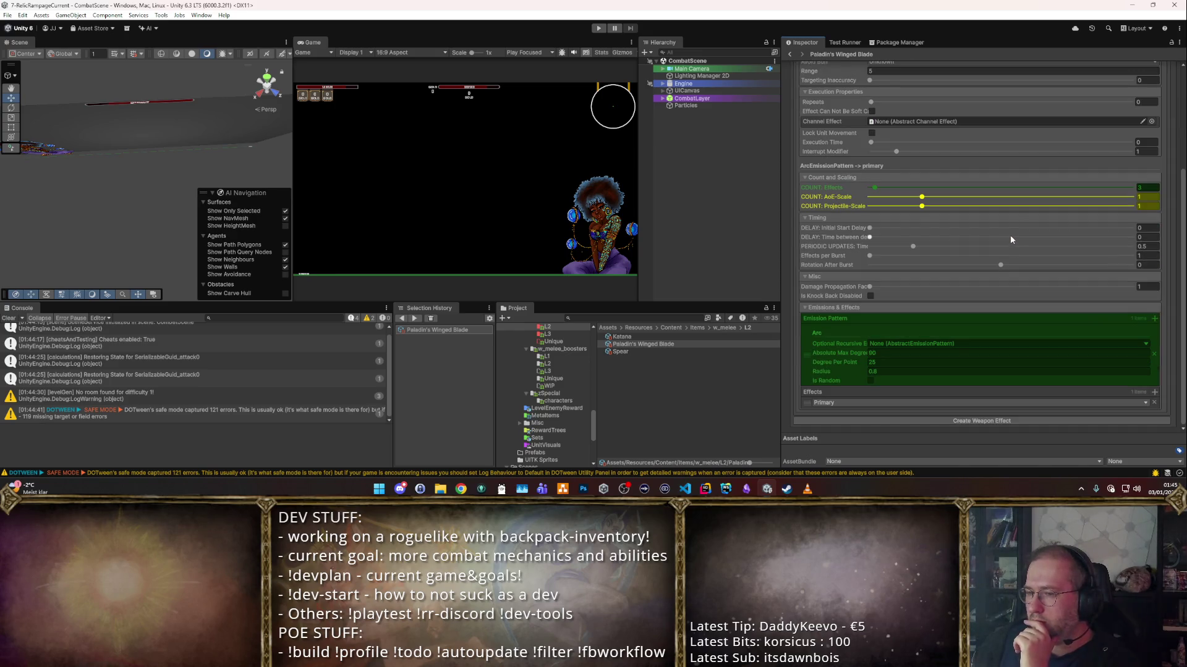
scroll(1010, 234, "up", 5)
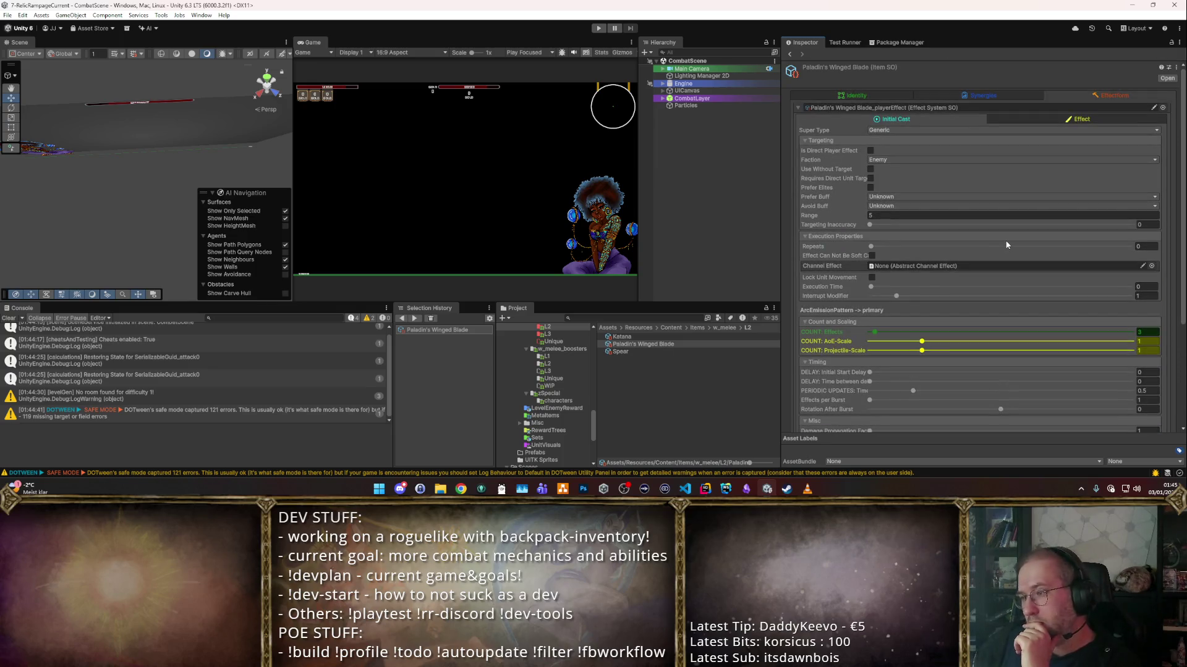
scroll(1007, 245, "down", 4)
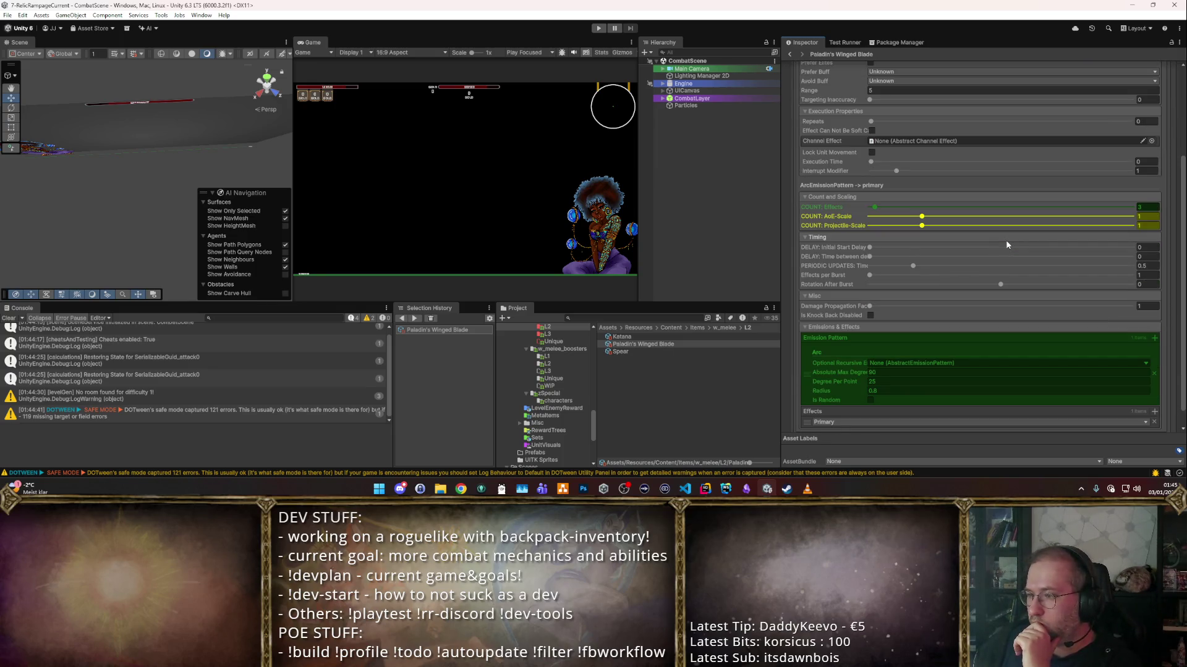
scroll(1076, 279, "down", 1)
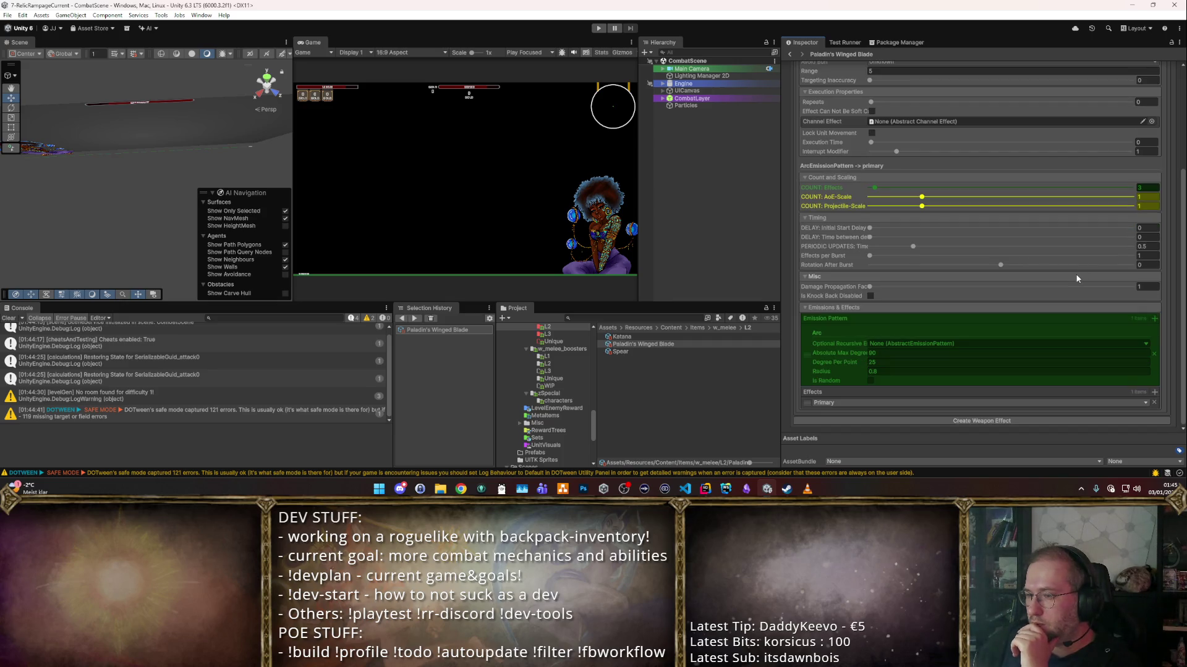
scroll(1076, 278, "up", 5)
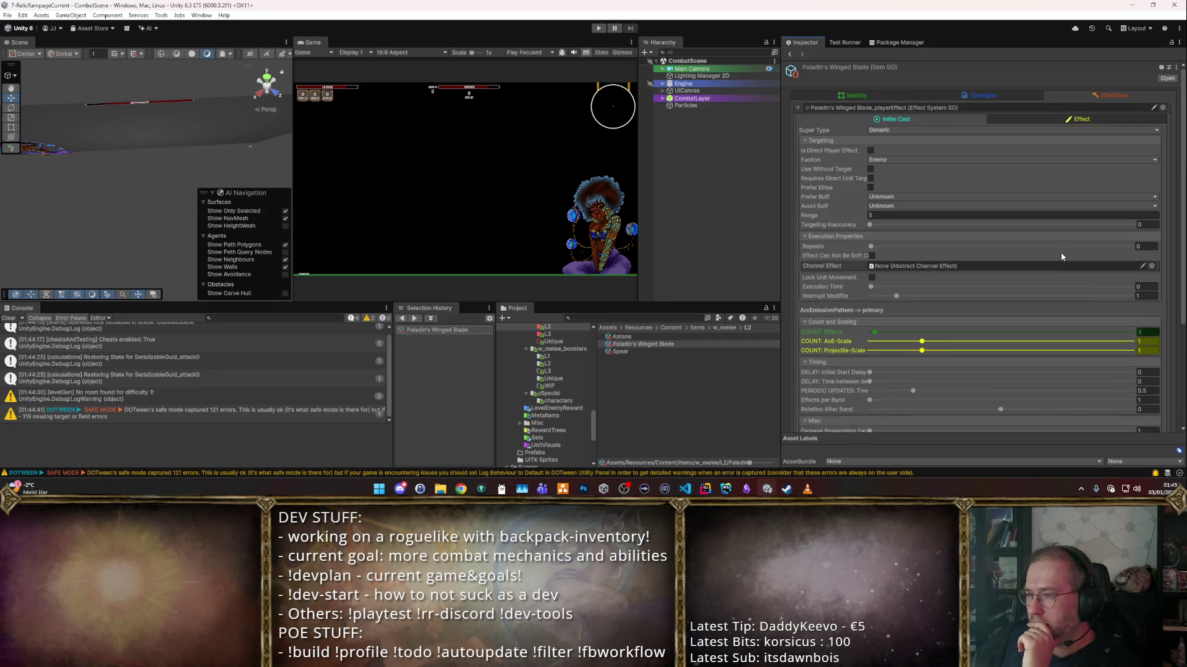
left_click(1049, 120)
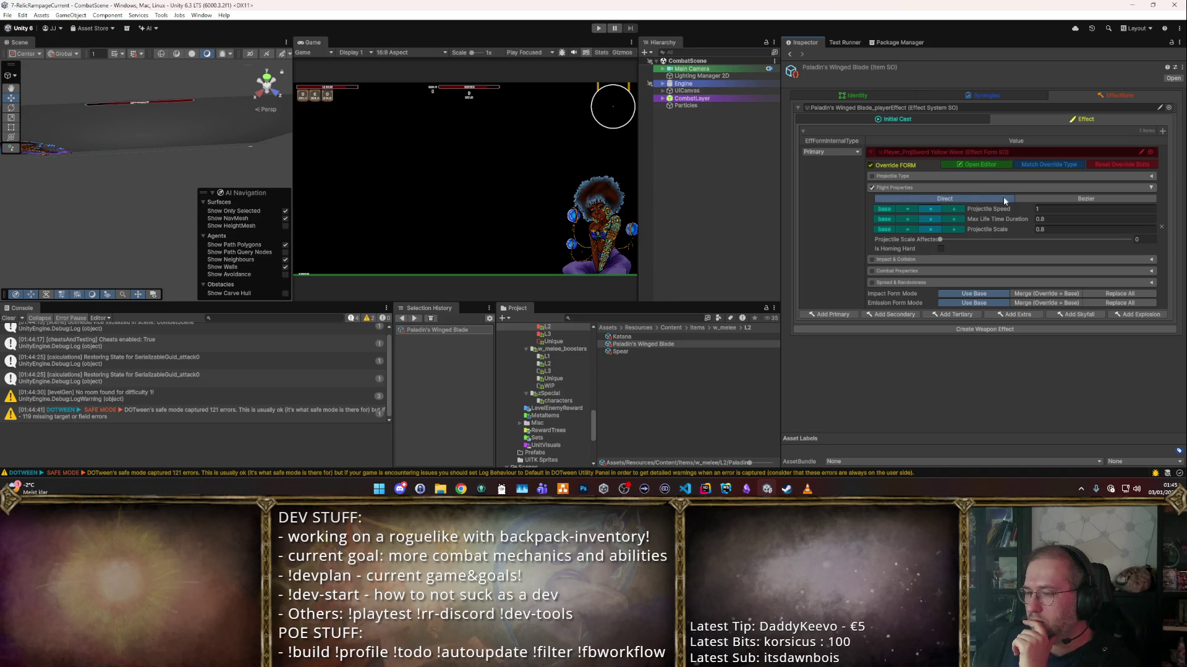
type("1")
left_click(1054, 228)
type("1")
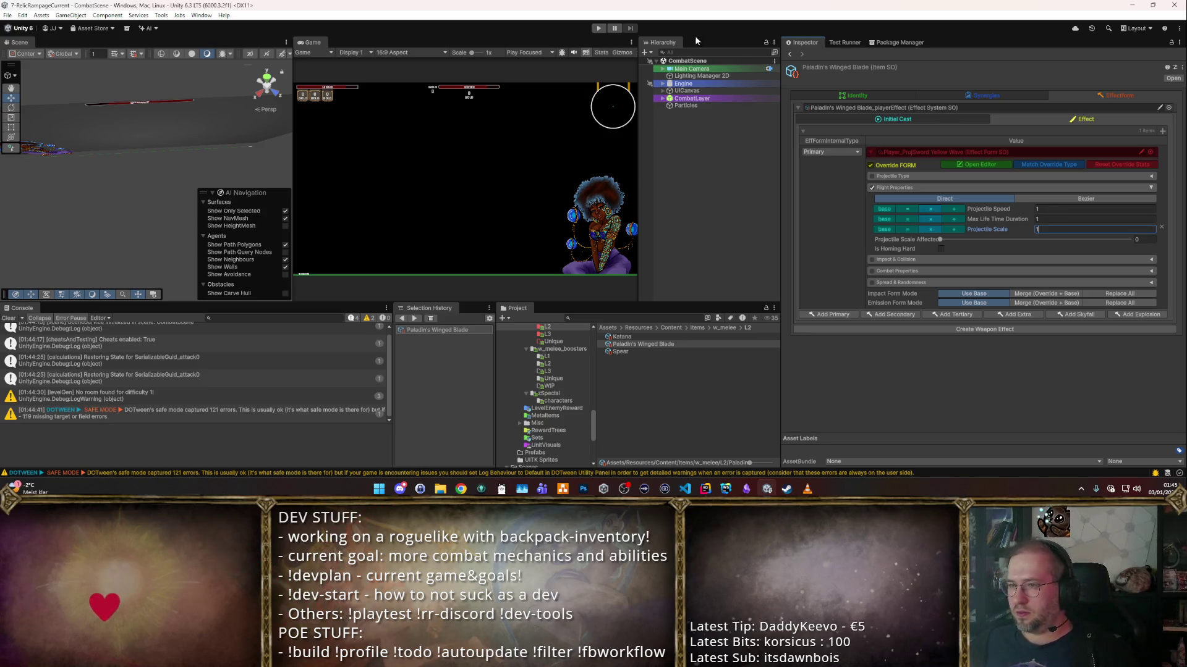
left_click(597, 30)
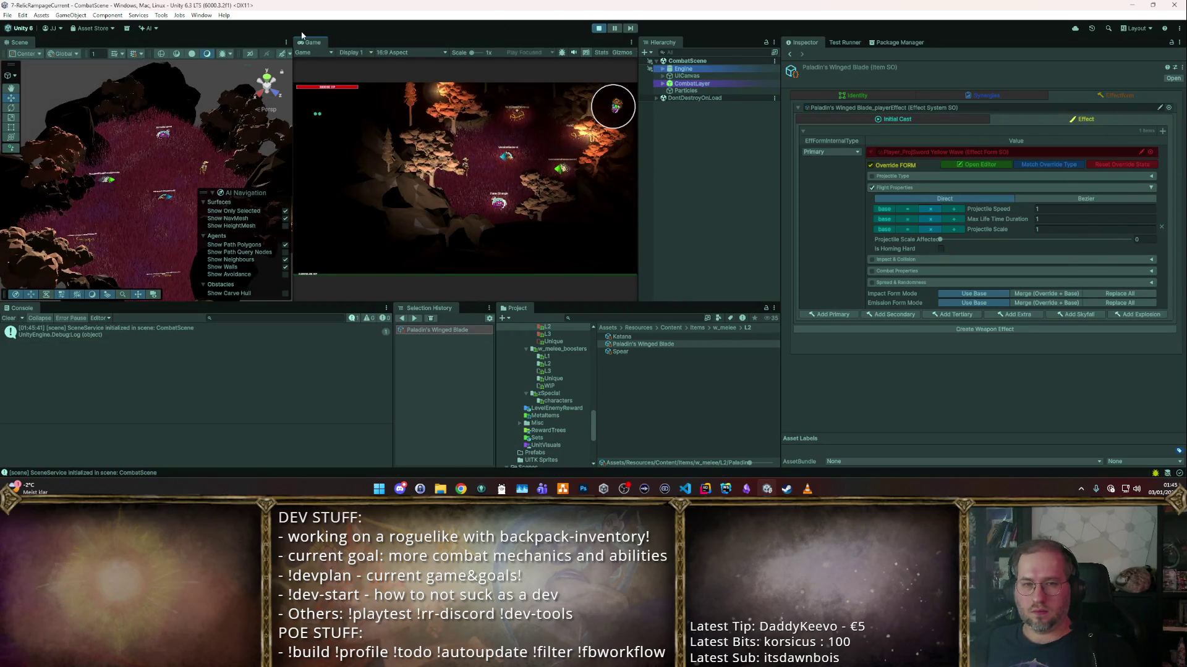
- Put Paladin's Winged Blade into the backpack and leave the shop
double_click(306, 39)
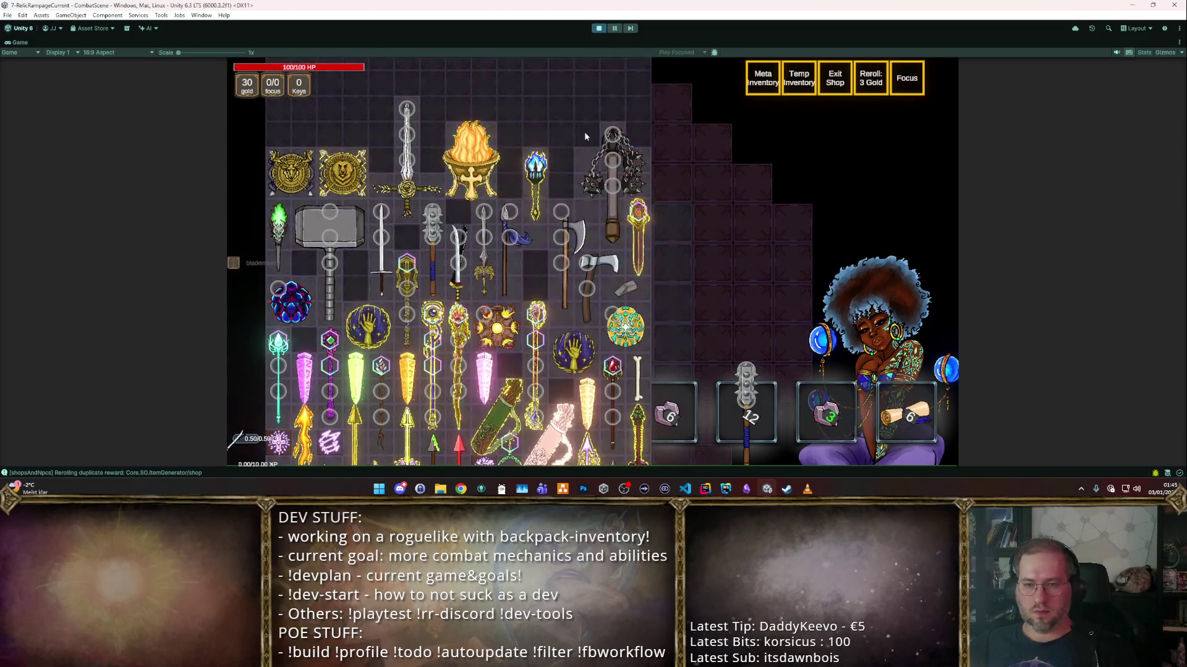
left_click_drag(445, 315, 518, 346)
key("Escape")
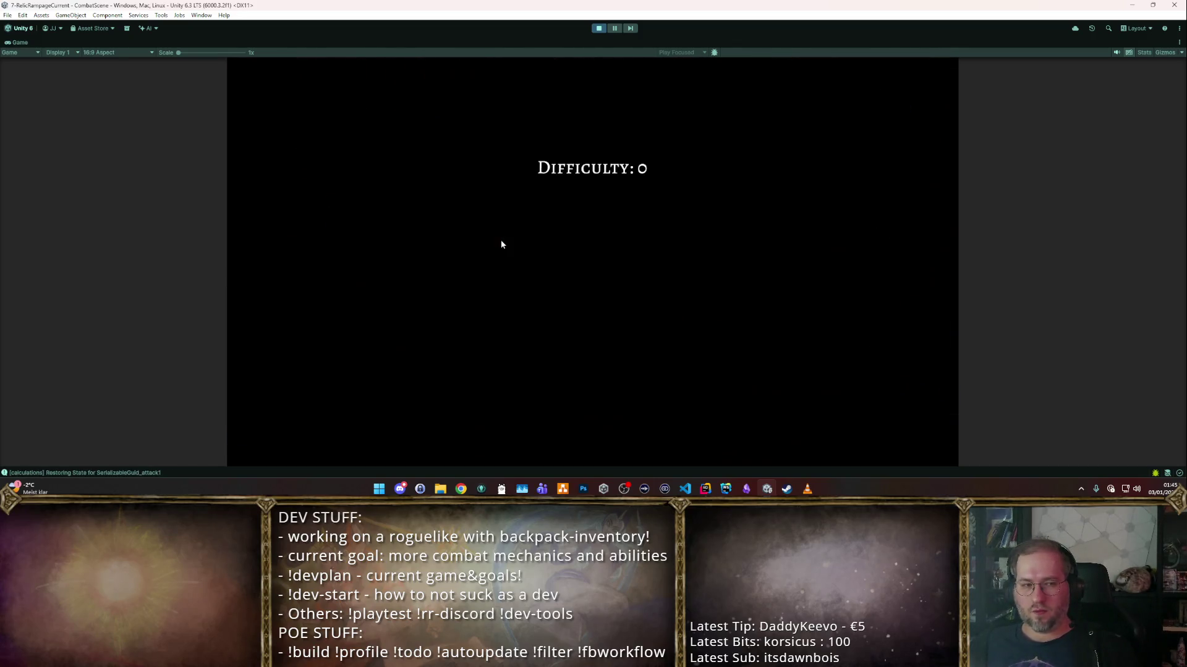
- Slash the dungeon training dummies with the Winged Blade's golden waves, then stop the playtest
left_click(474, 189)
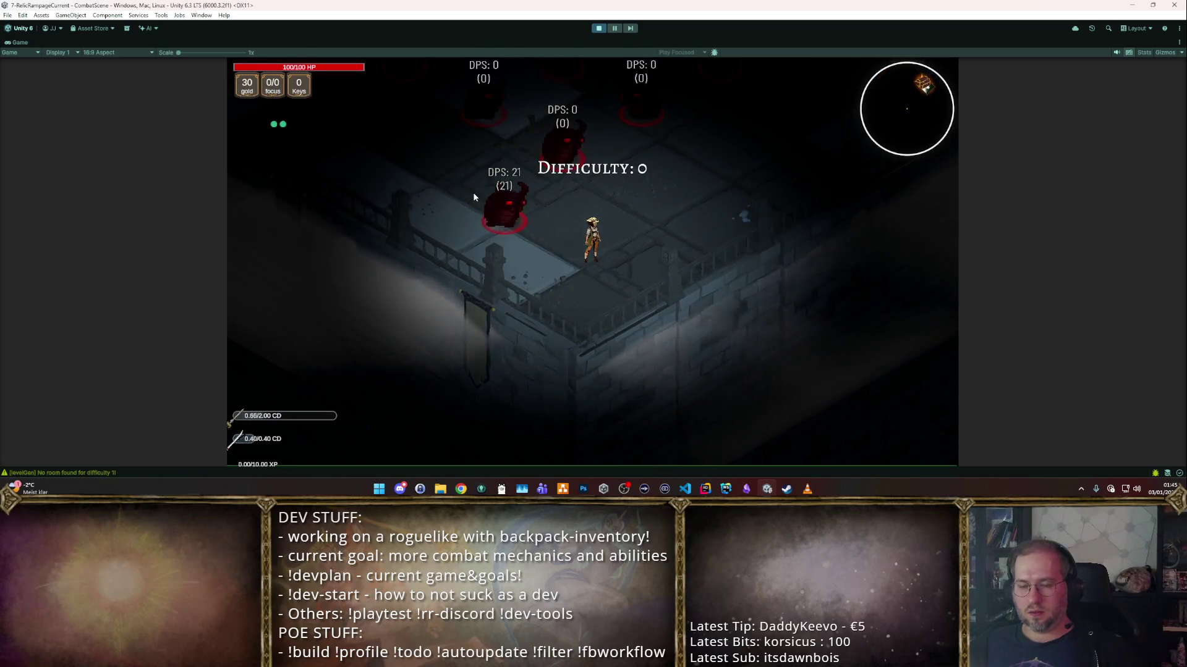
left_click(434, 221)
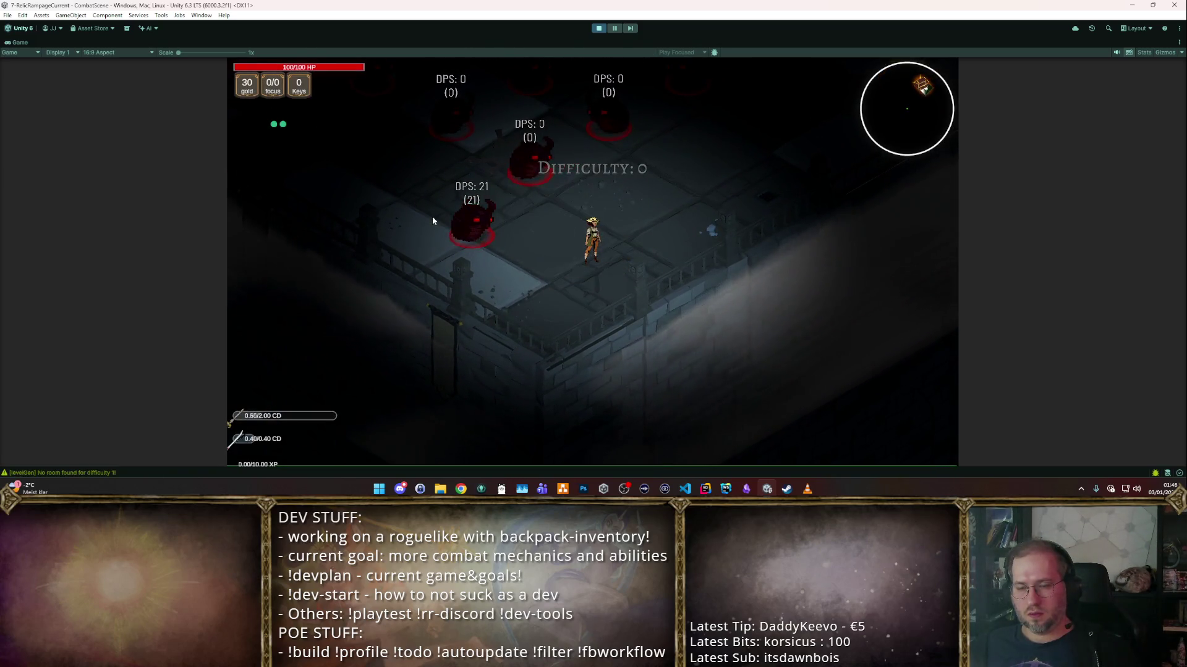
left_click(458, 283)
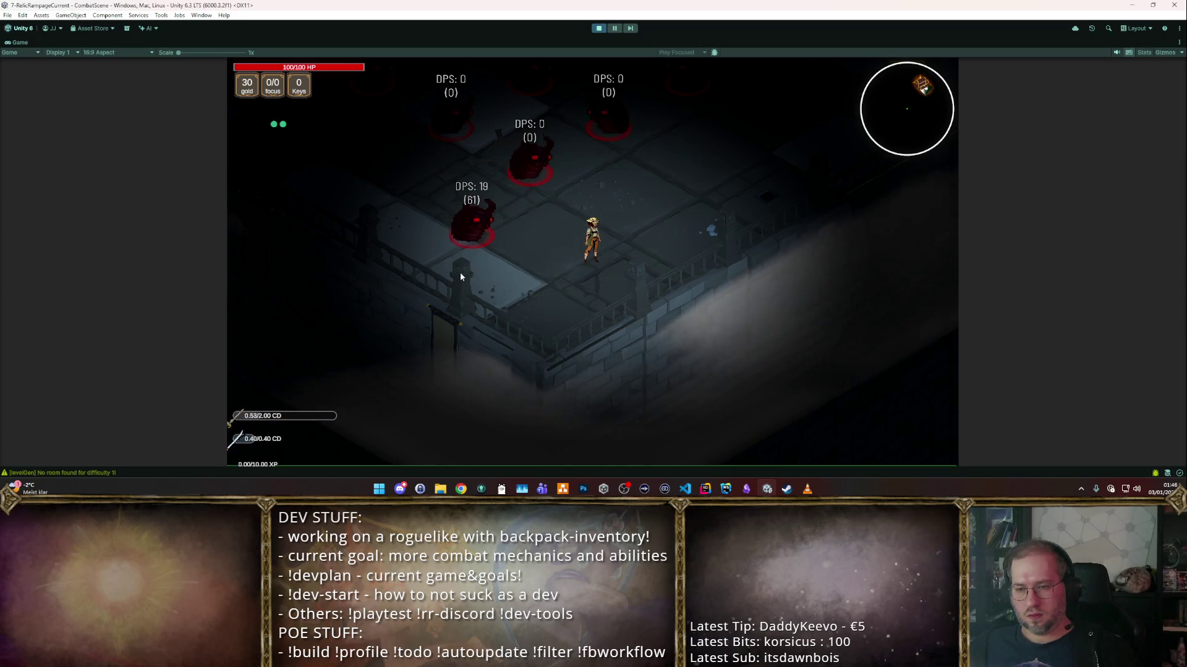
left_click(461, 262)
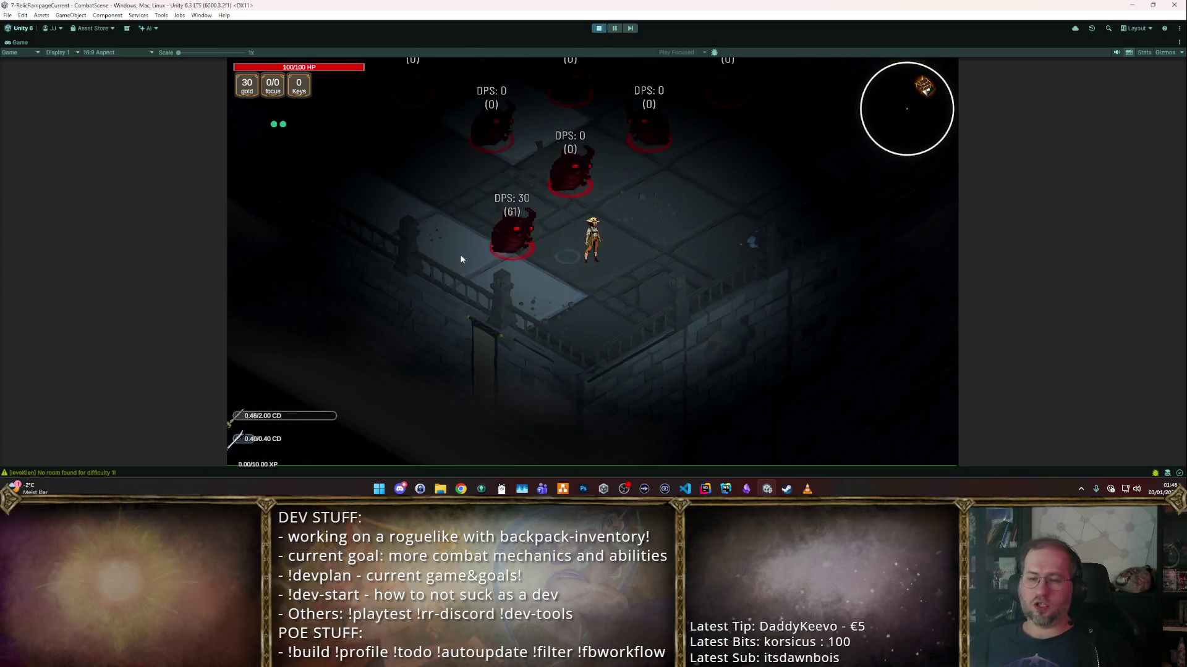
left_click(449, 250)
left_click(449, 250)
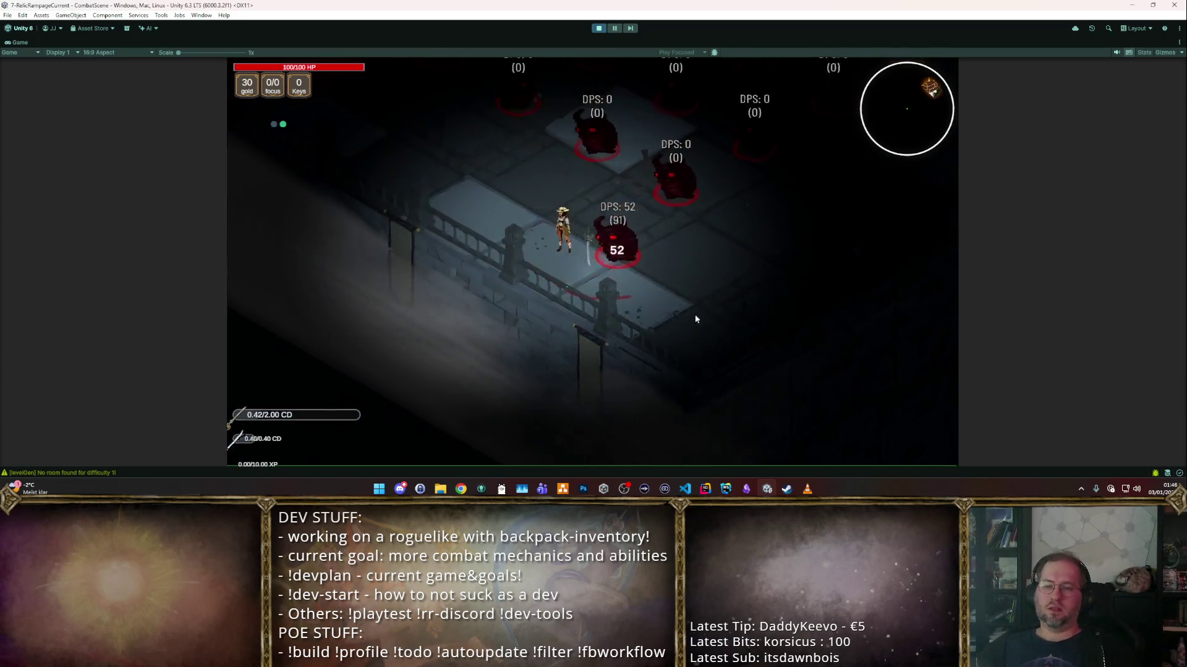
key("d")
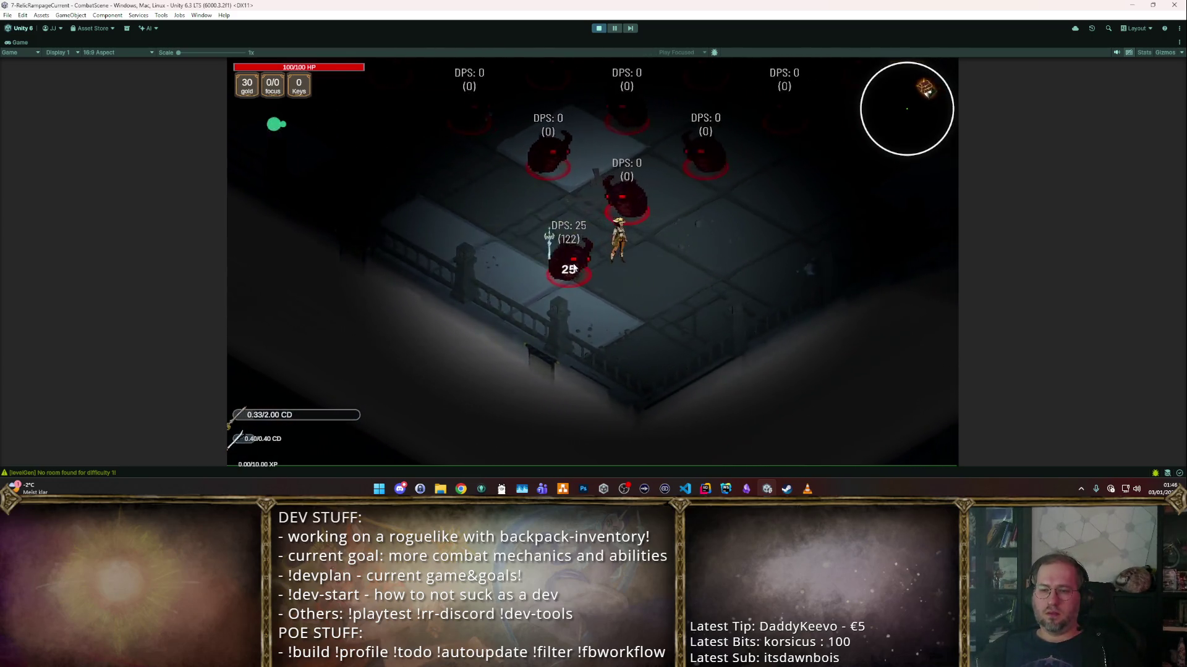
left_click(595, 31)
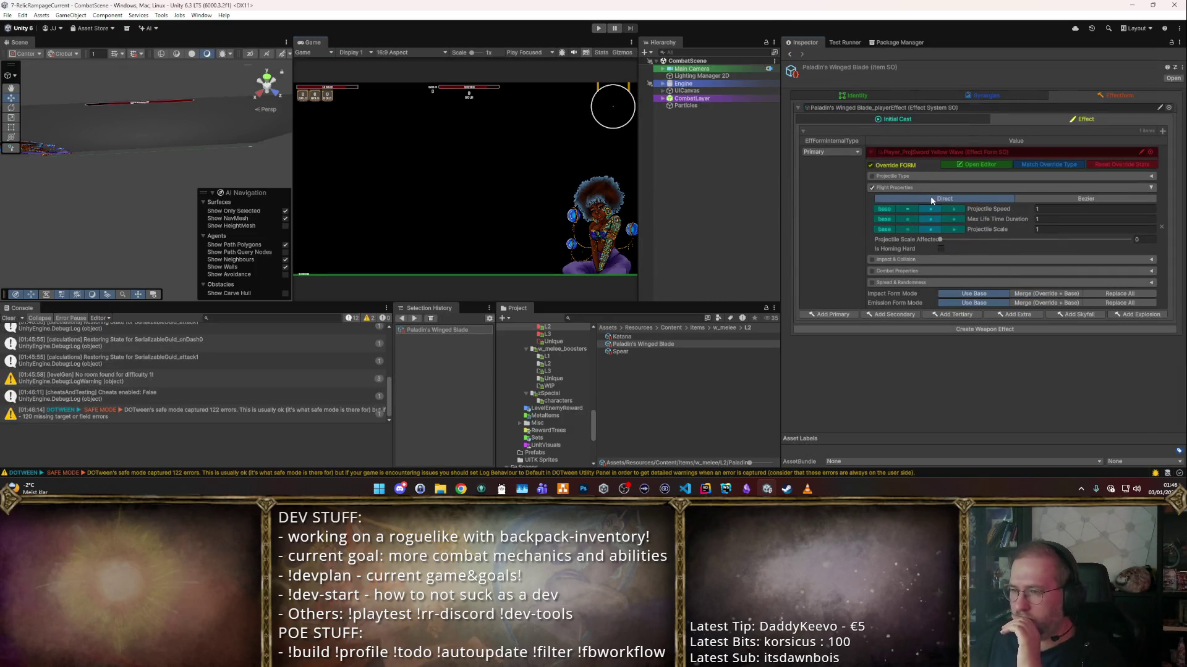
- Turn off the blade effect's Flight Properties and start a new playtest in the enlarged Game view
left_click(872, 188)
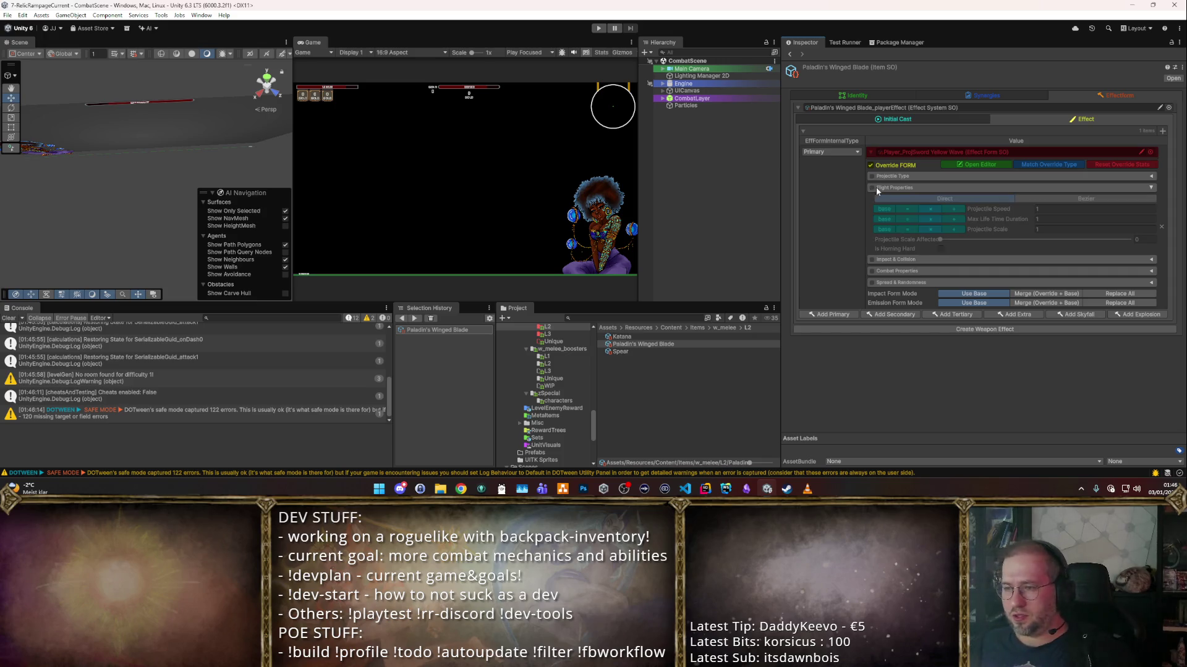
left_click(599, 28)
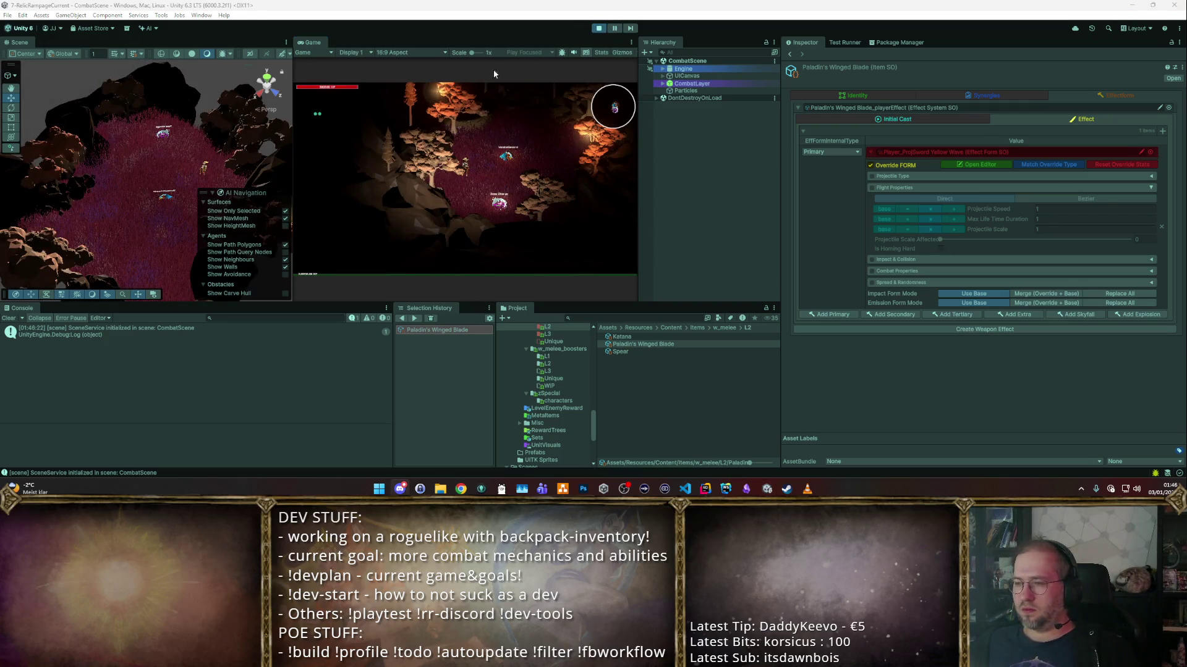
double_click(306, 43)
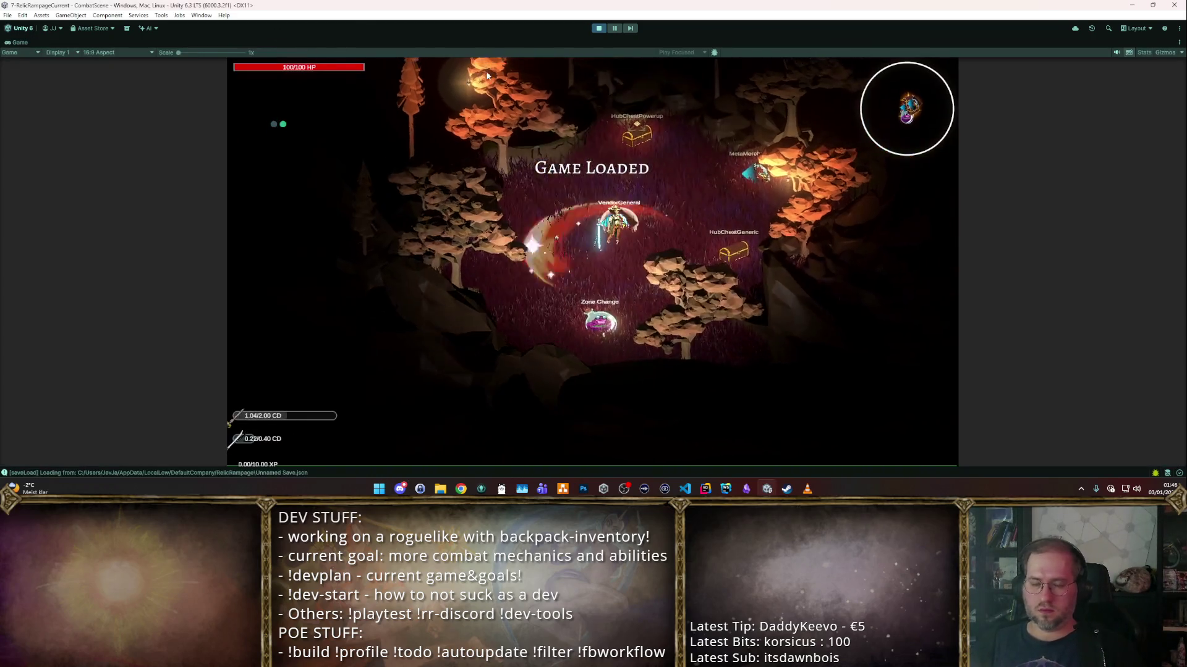
key("s")
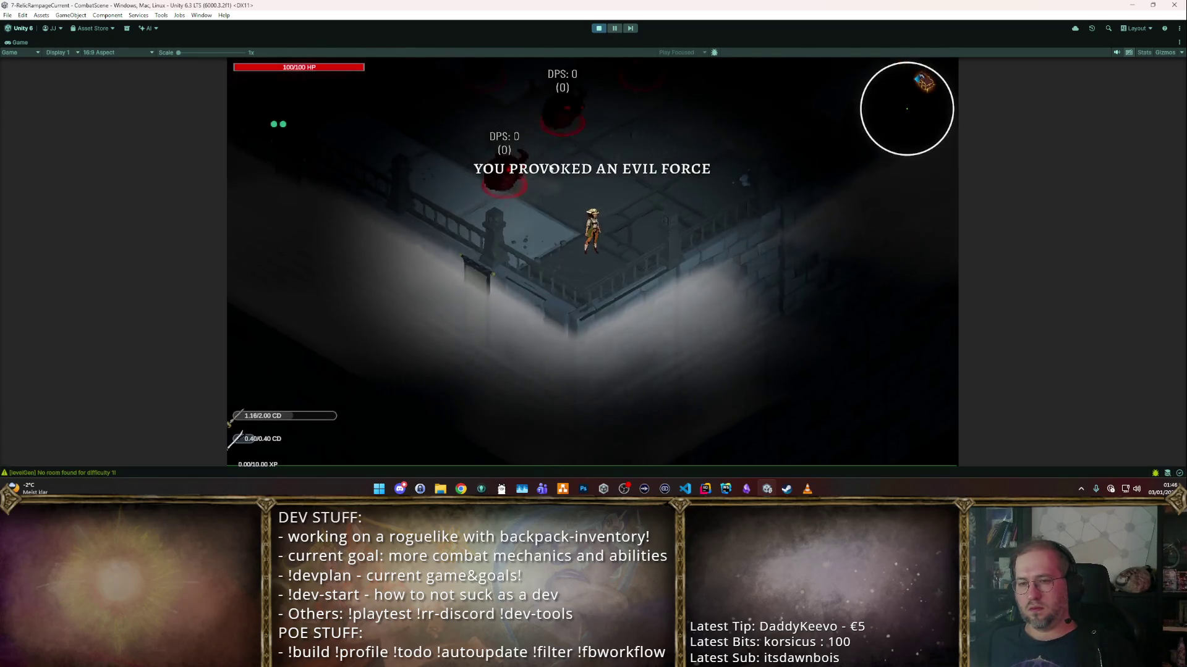
key("w")
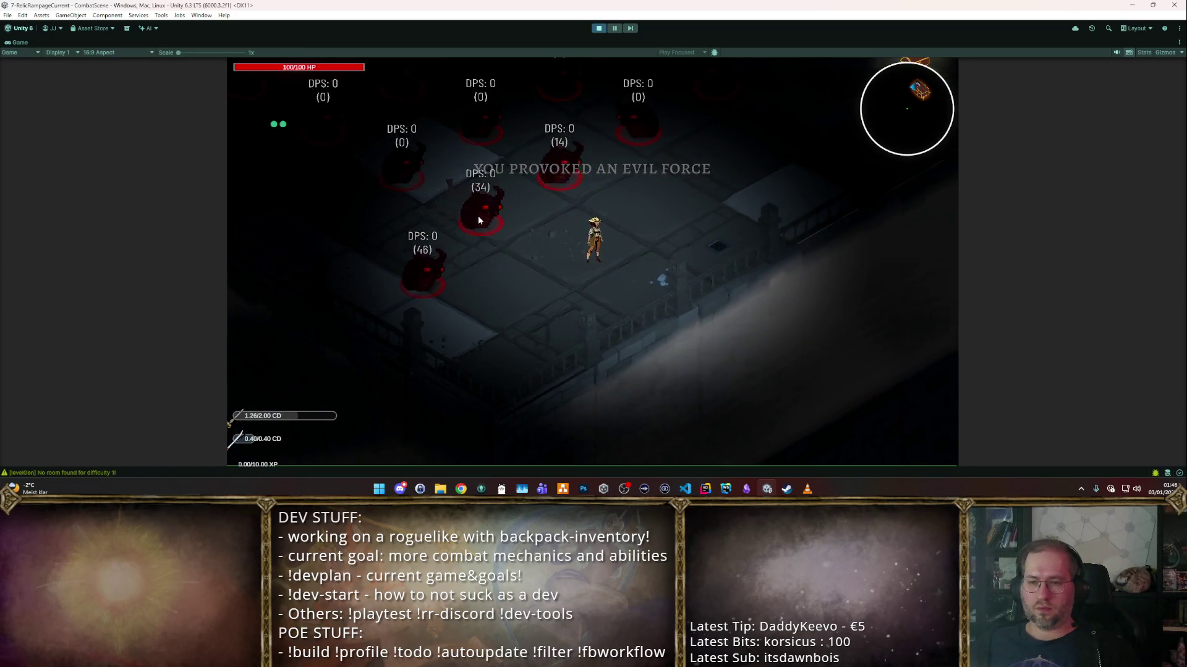
- Sell the Katana and another item, add a Longsword to the backpack, then stop play
key("i")
left_click(503, 306)
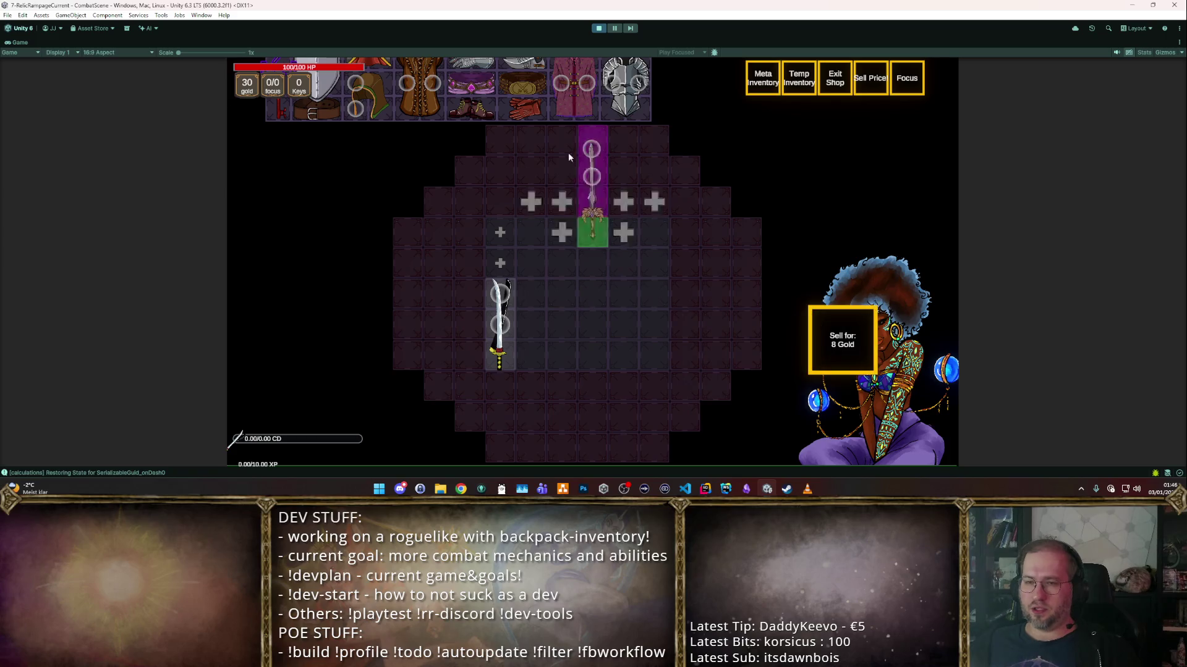
left_click(618, 281)
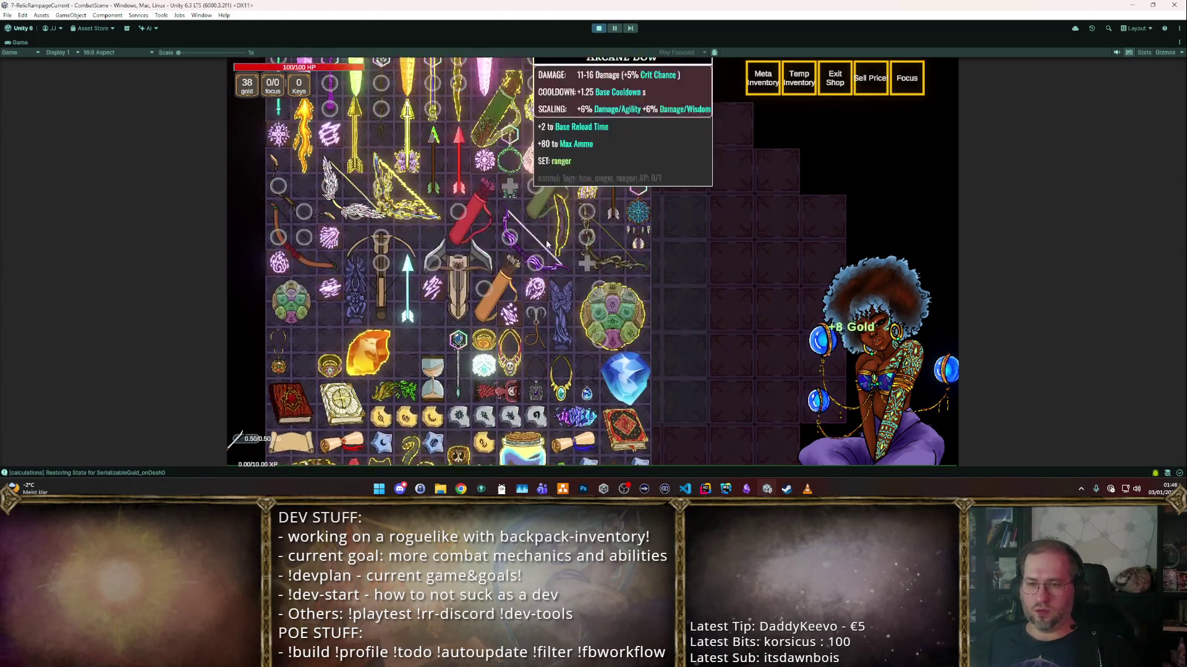
left_click(382, 321)
left_click(501, 309)
left_click(842, 340)
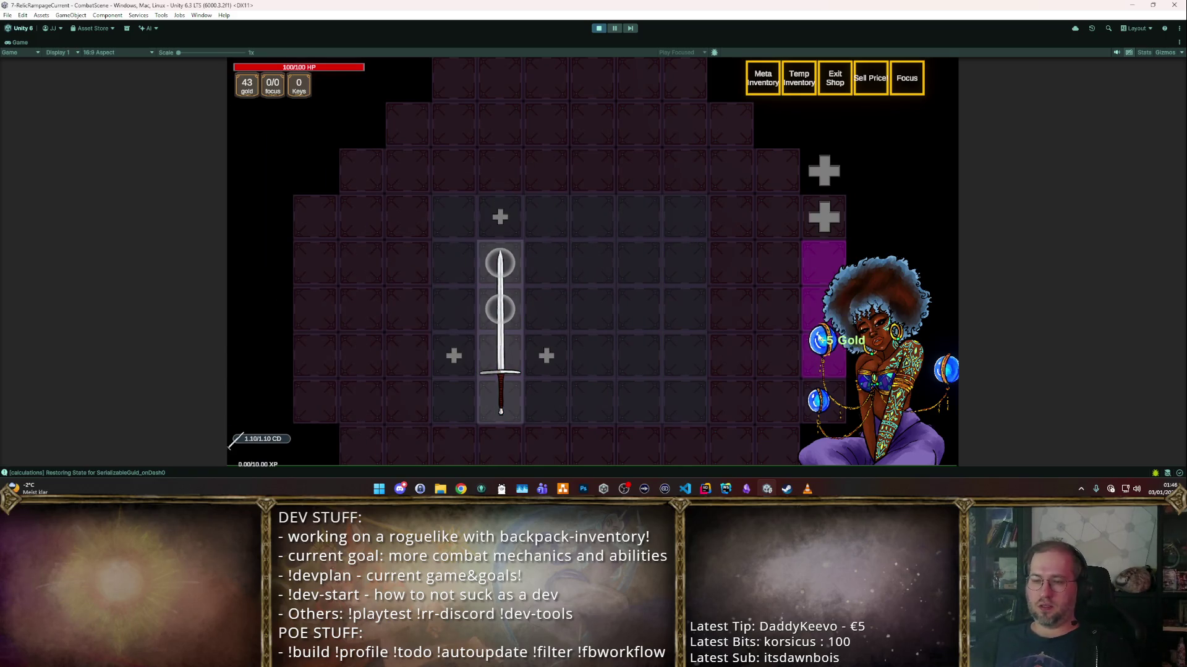
key("Escape")
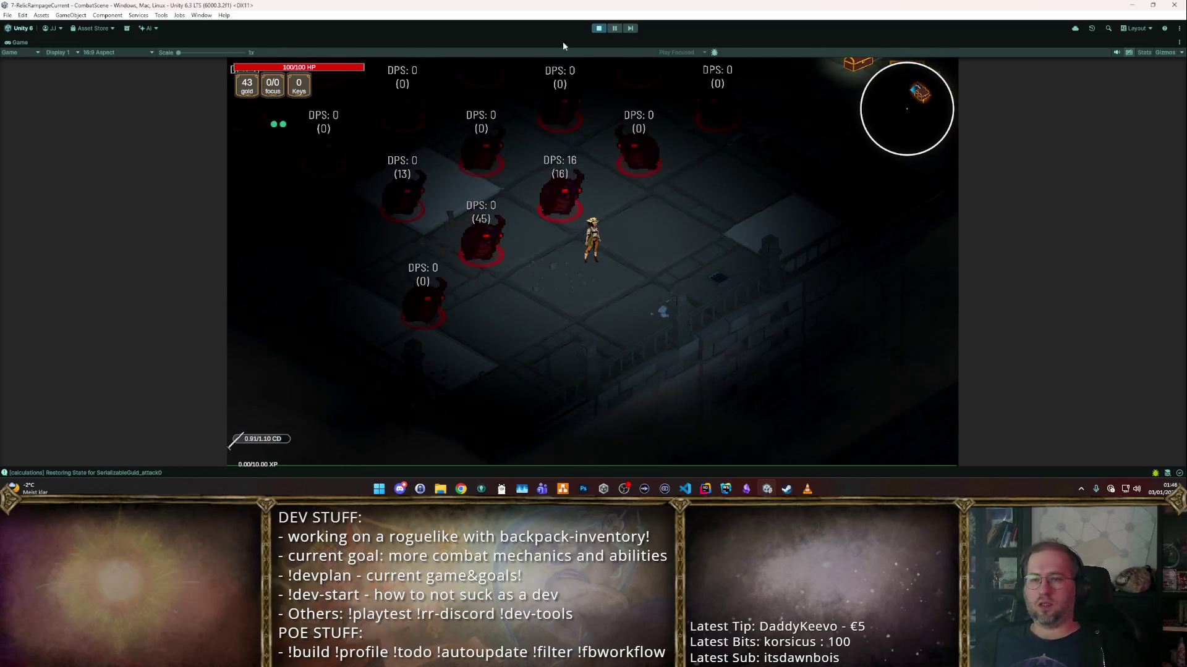
left_click(599, 27)
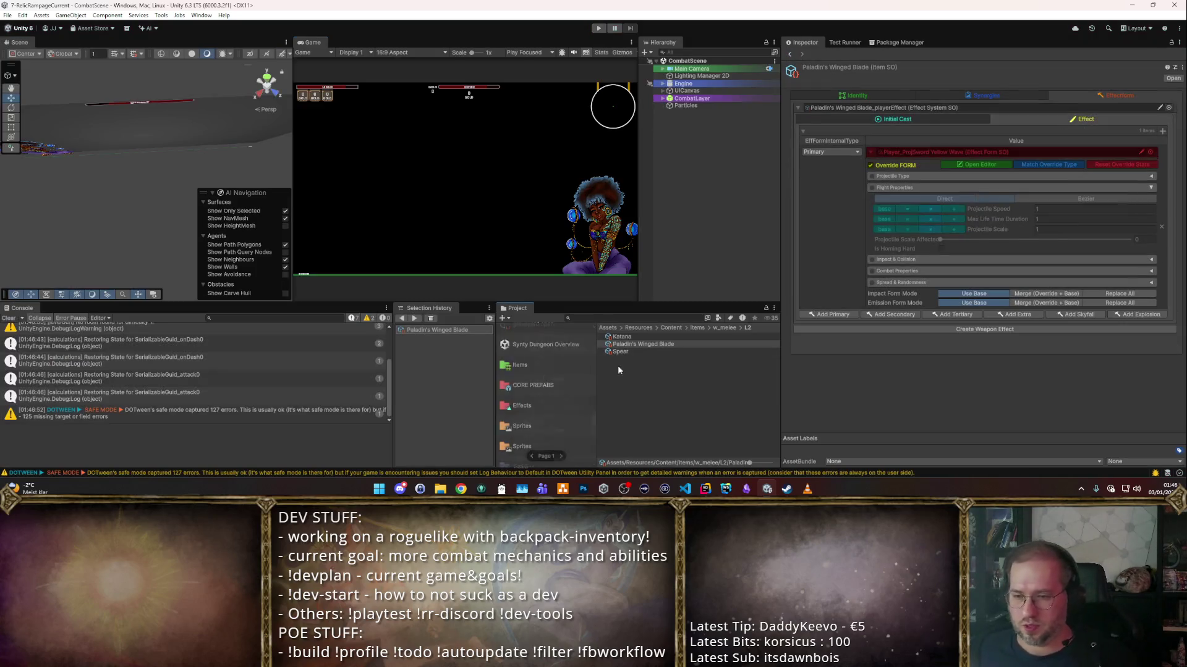
- Browse Items > w_melee > L1 and check the Longsword's Max Life Time Duration of 1.25
left_click(537, 337)
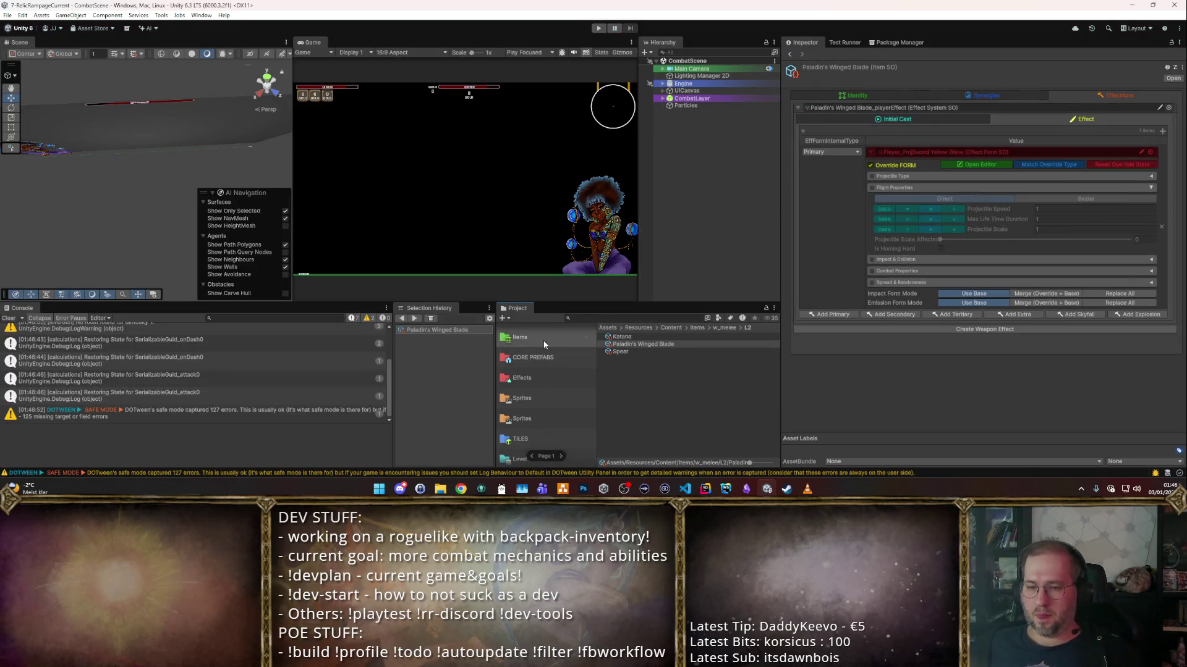
scroll(639, 417, "down", 2)
left_click(629, 440)
double_click(629, 440)
double_click(618, 335)
left_click(643, 366)
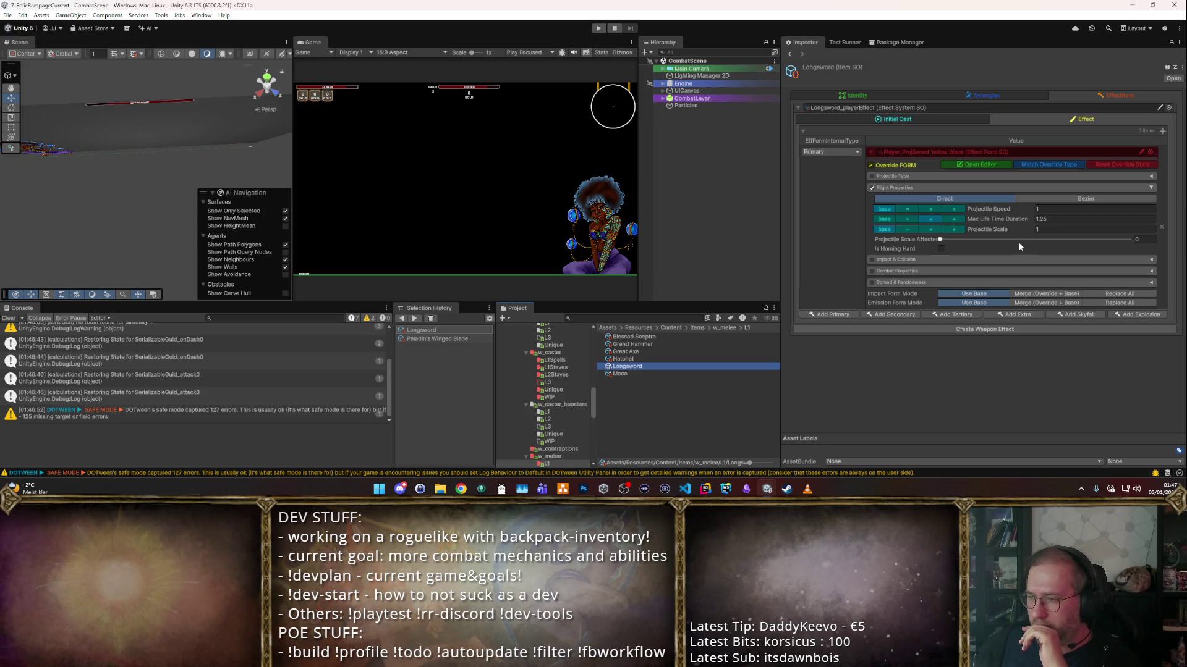
left_click(1072, 222)
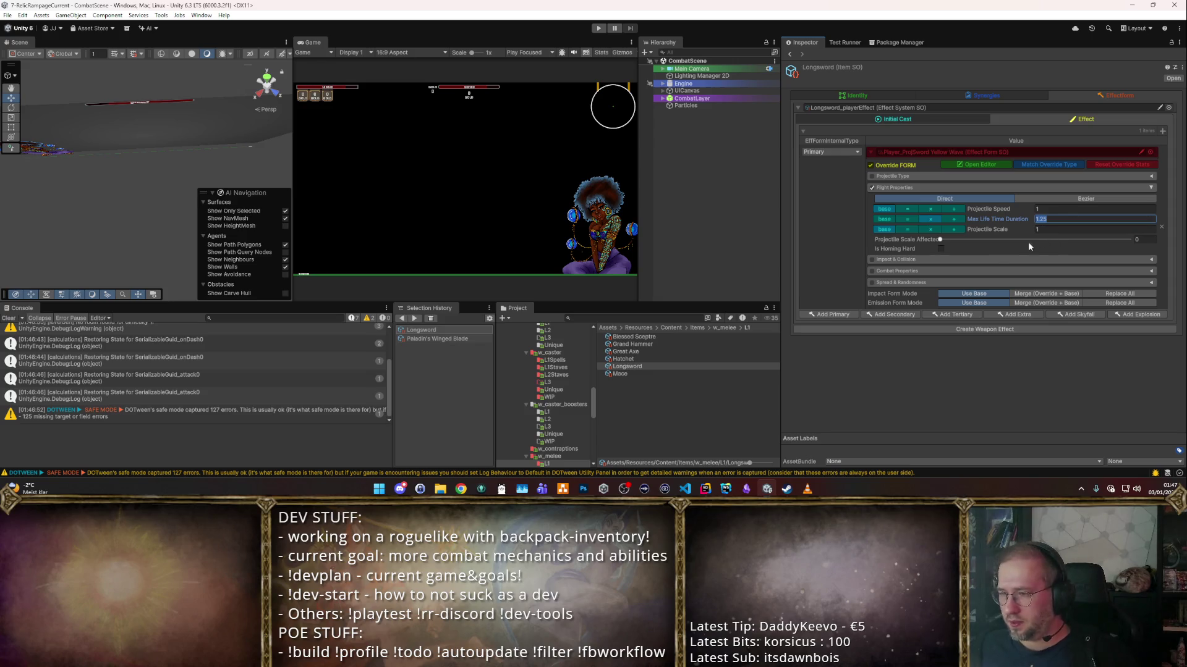
key("Return")
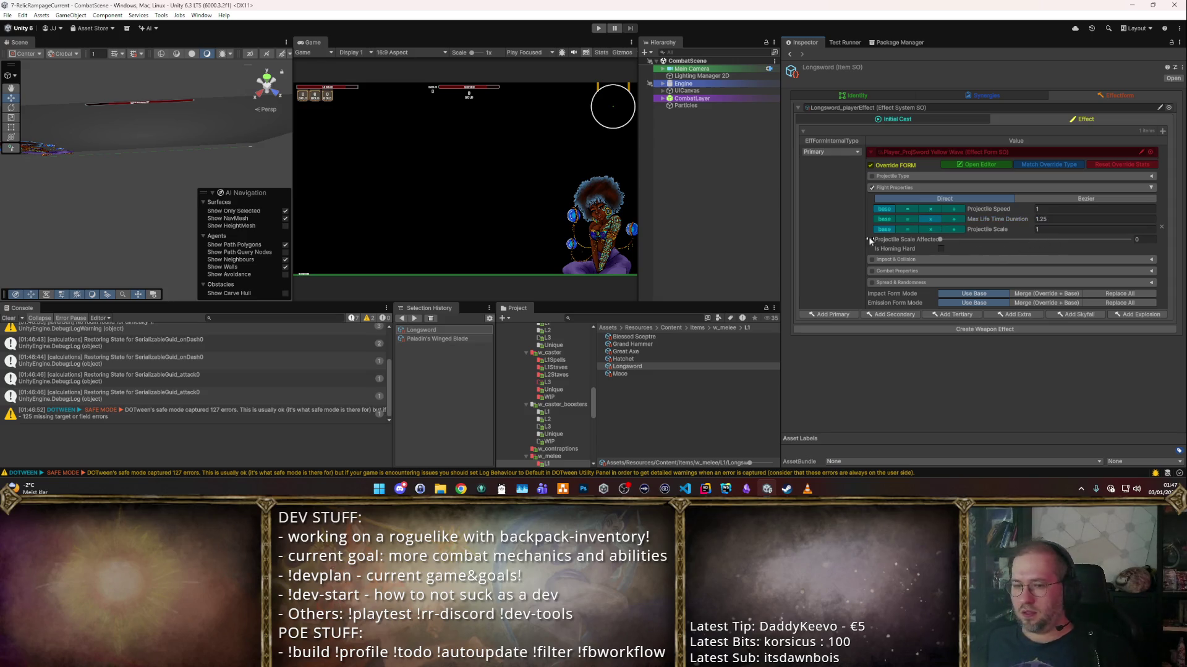
left_click(551, 411)
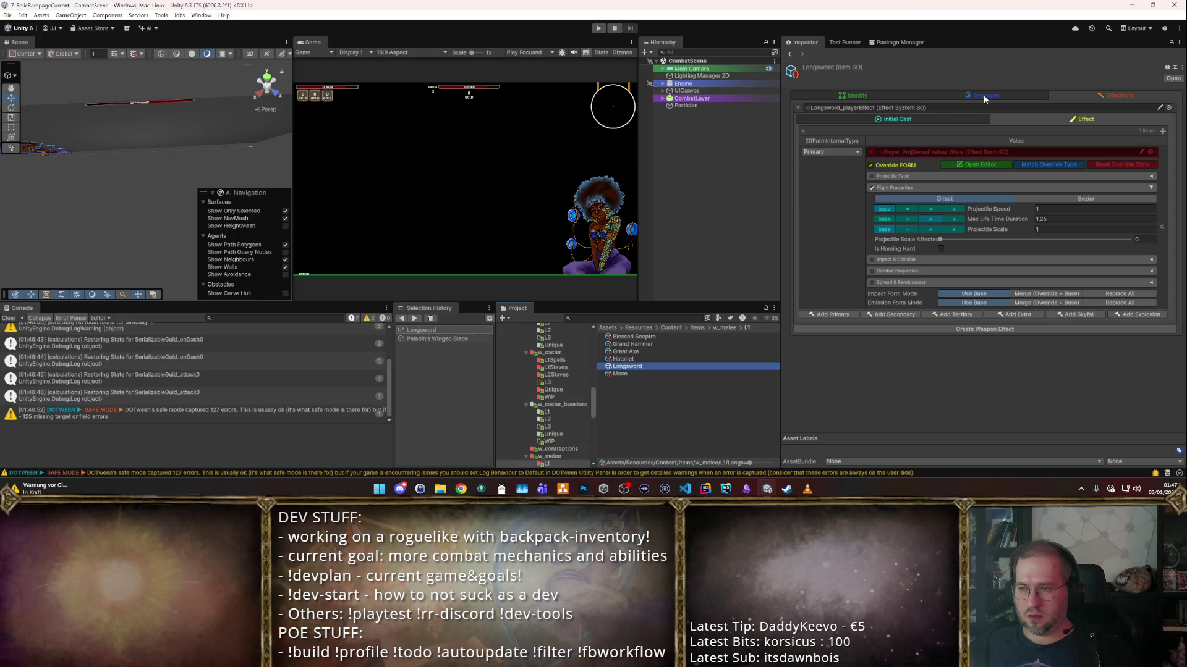
- Reselect Paladin's Winged Blade, re-enable its Flight Properties, and start a playtest
mouse_move(534, 444)
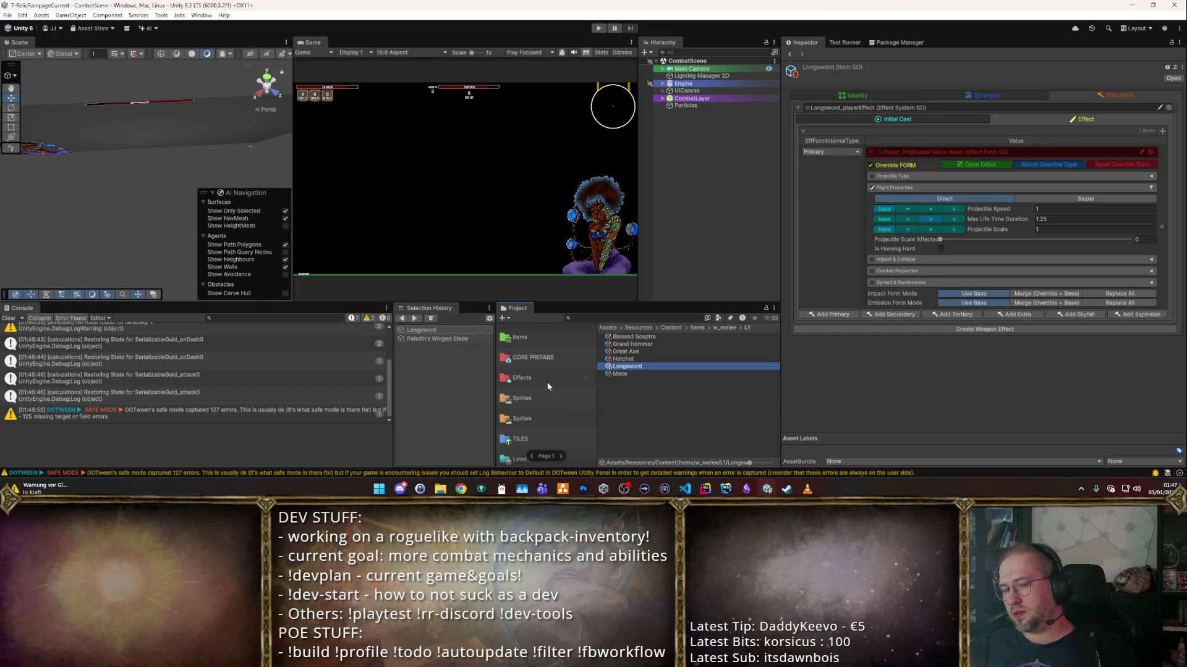
left_click(491, 338)
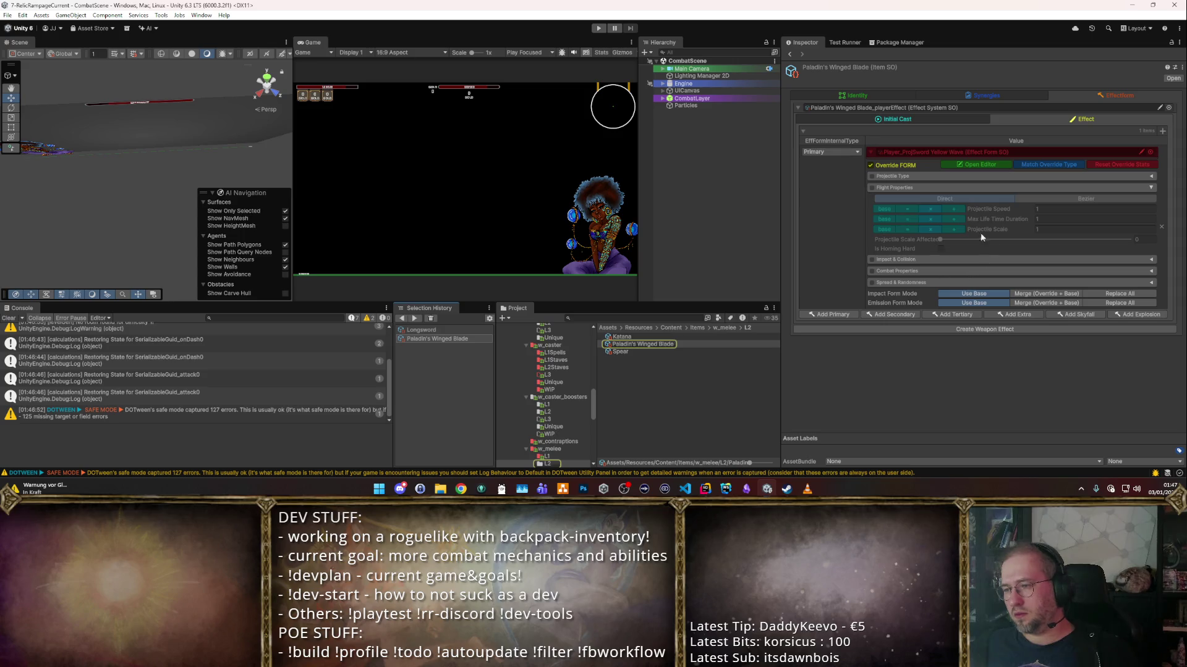
left_click(872, 187)
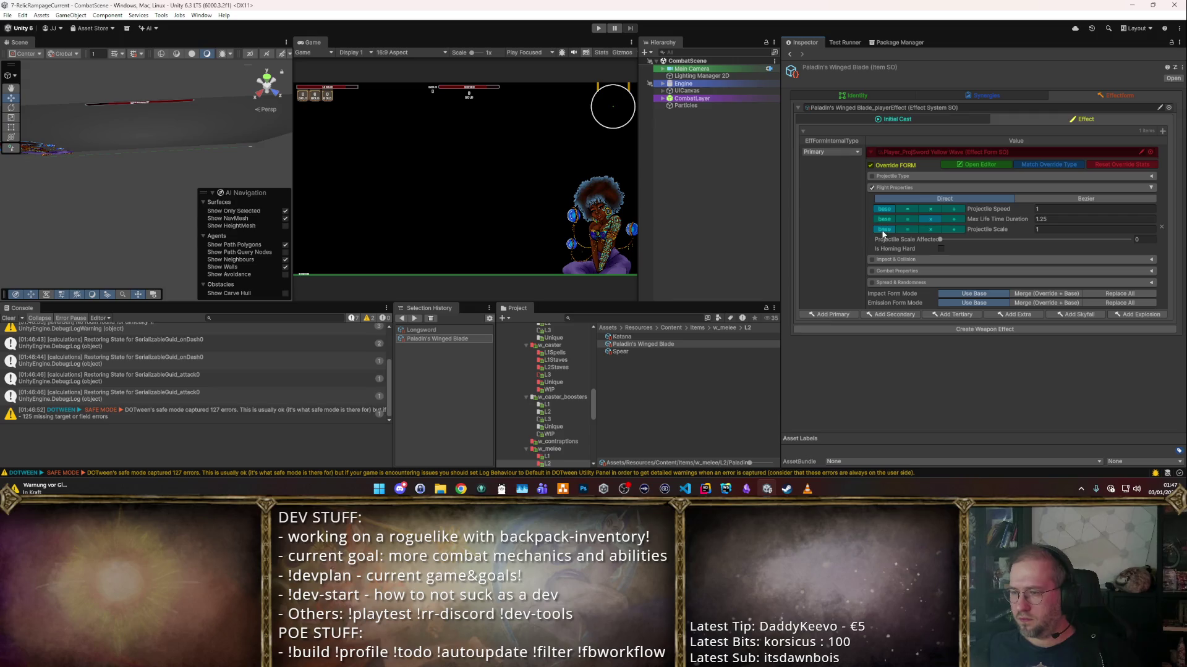
left_click(600, 29)
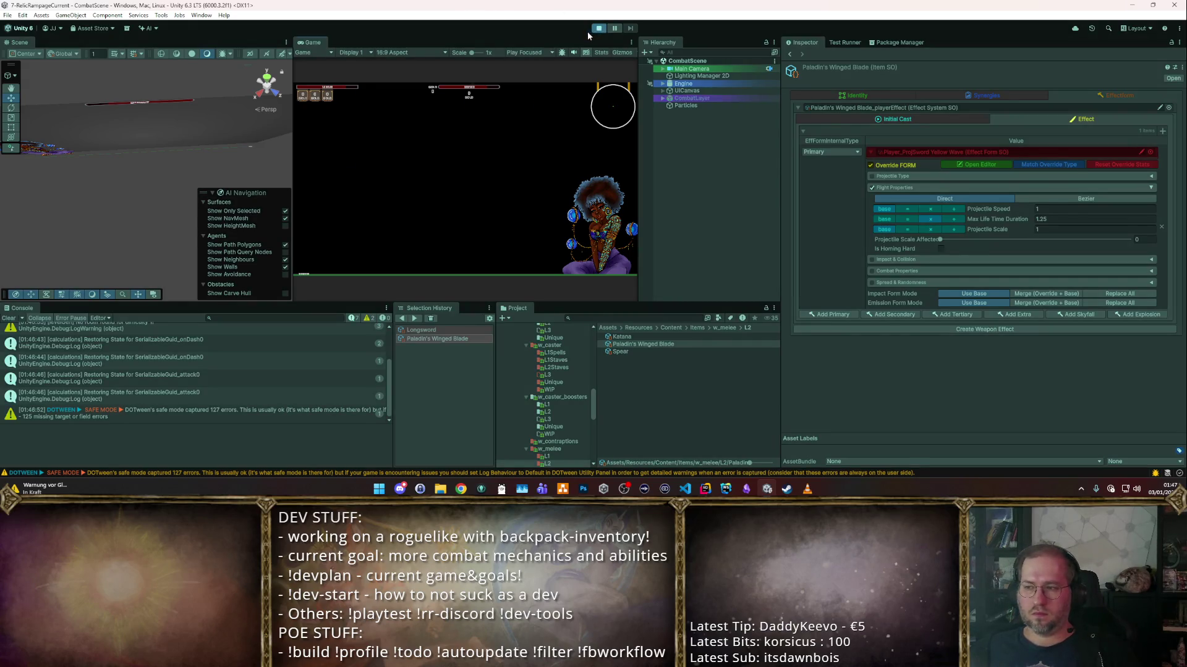
- Maximize the Game view and slash the dummies to test the yellow sword-wave blade
double_click(304, 43)
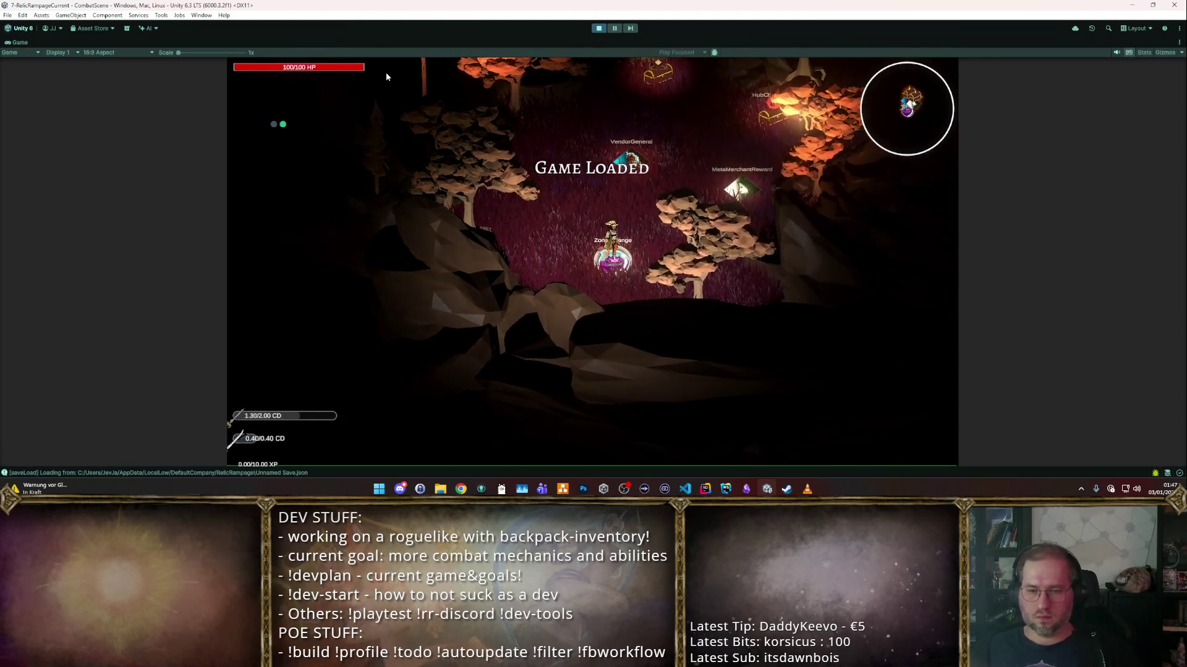
key("d")
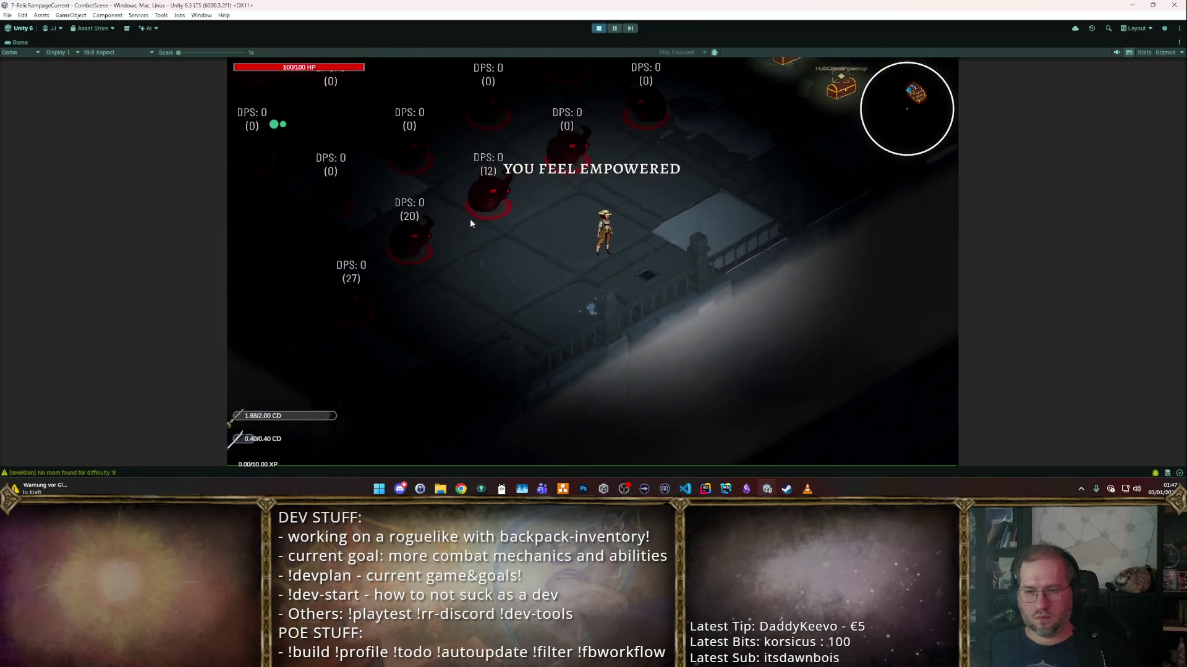
left_click(470, 208)
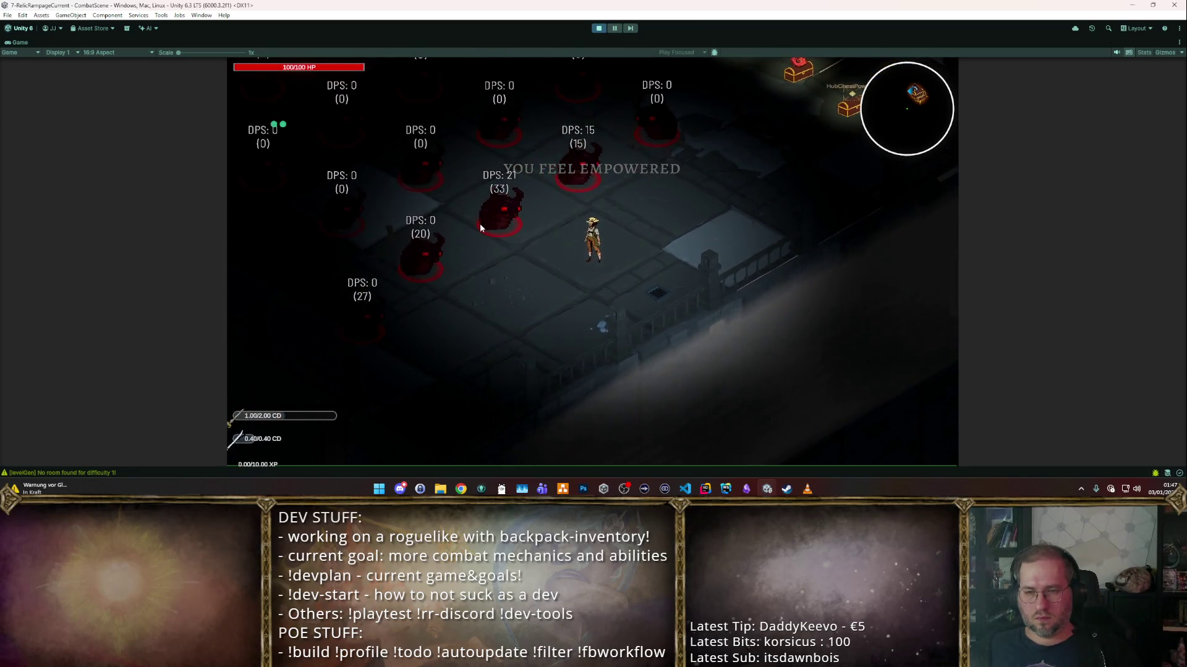
left_click(482, 266)
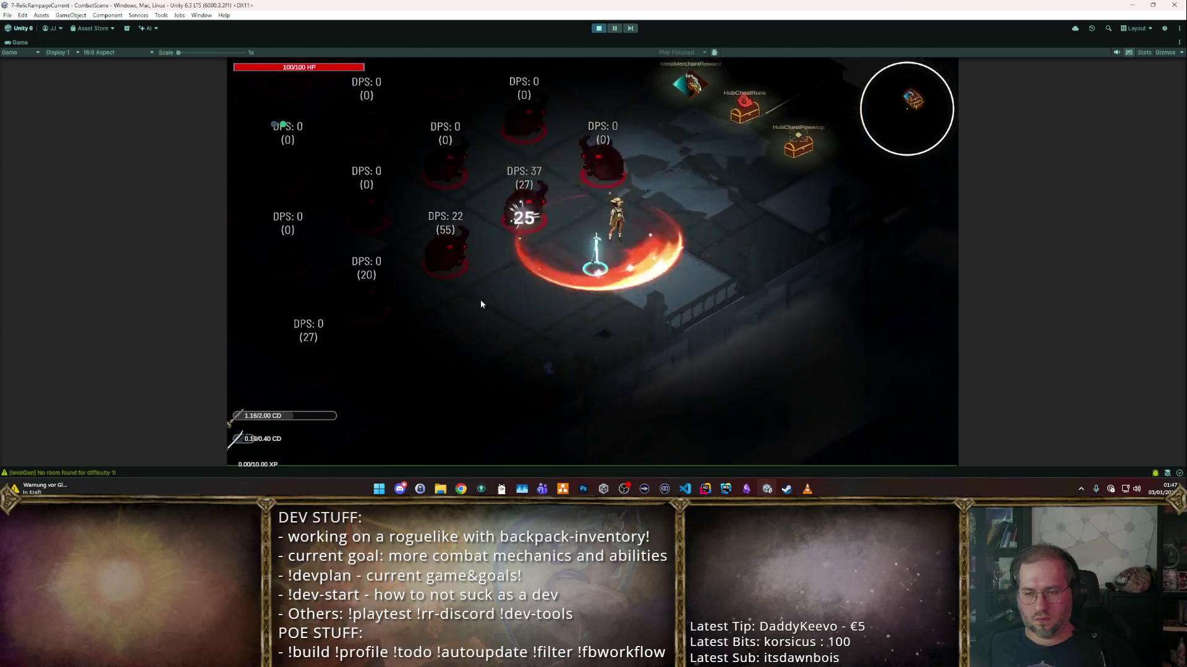
- Place the golden-hilted spear in the backpack grid, leave the shop, and stop play mode
key("i")
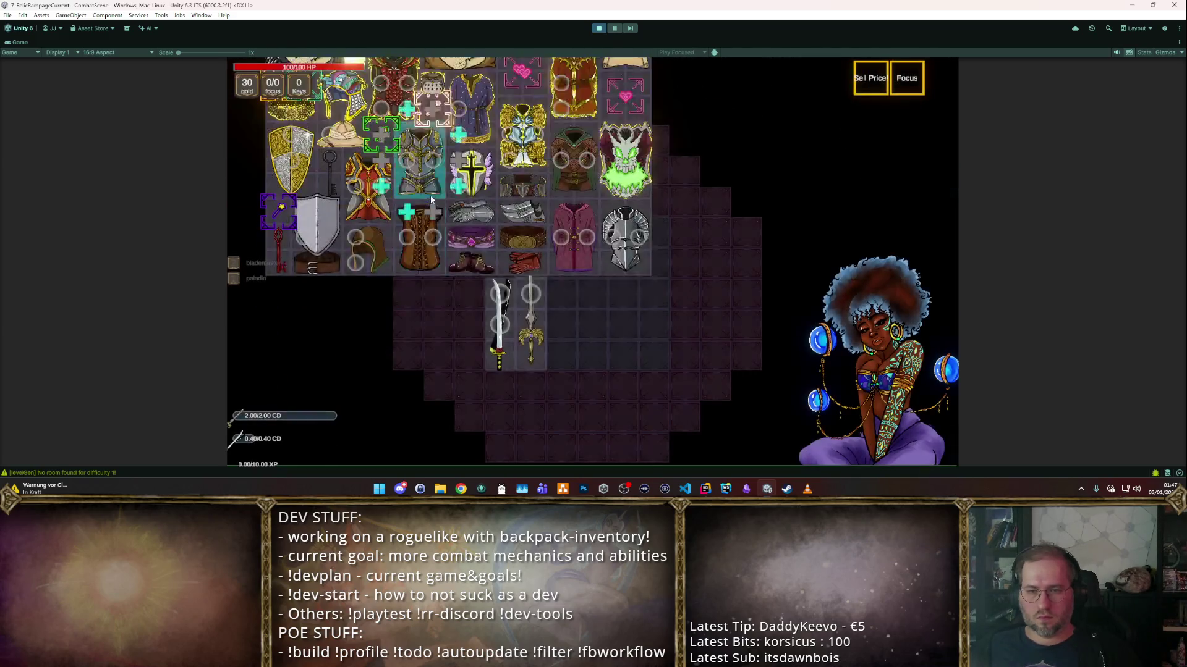
scroll(431, 199, "up", 10)
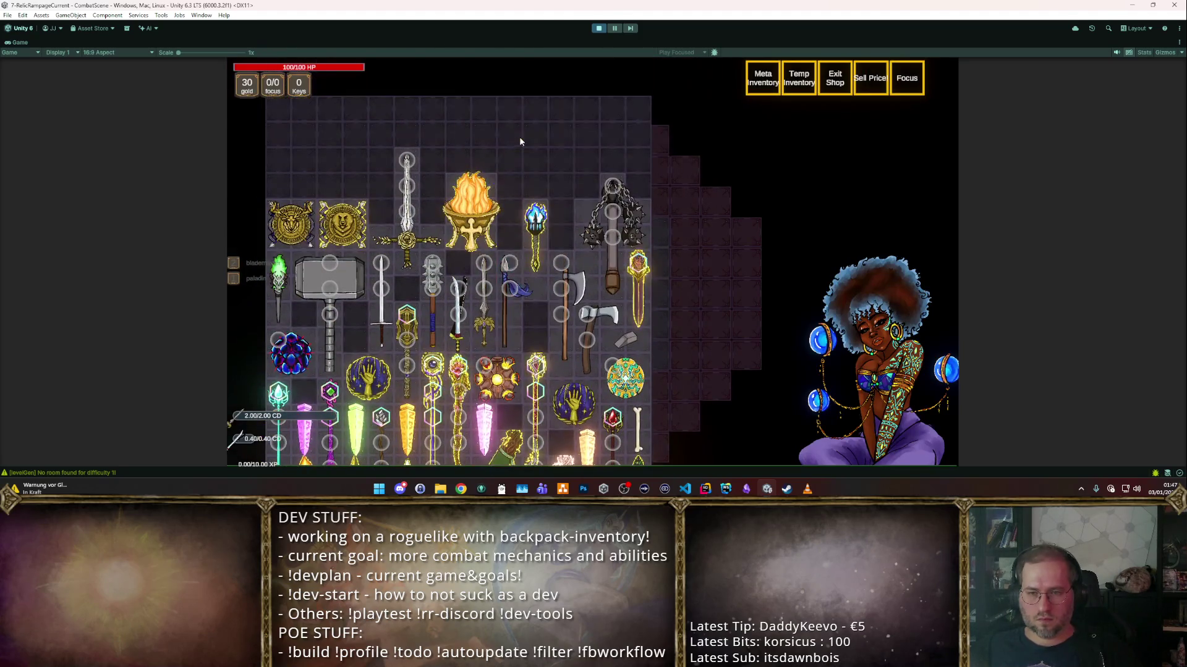
left_click_drag(484, 297, 831, 314)
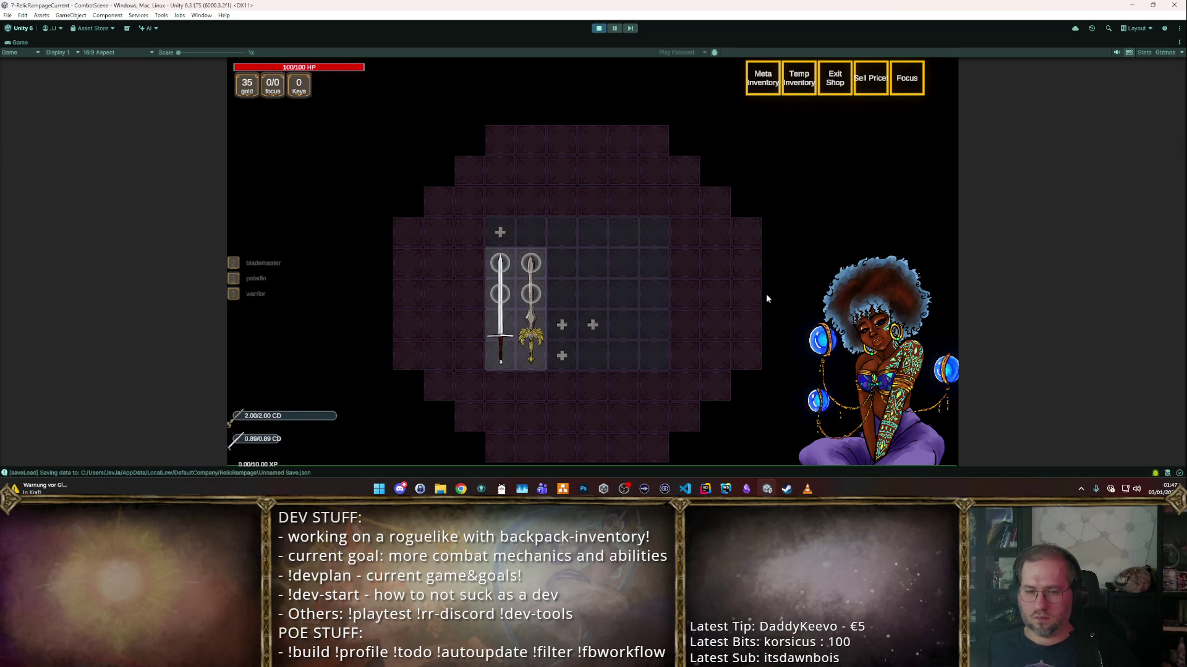
key("Escape")
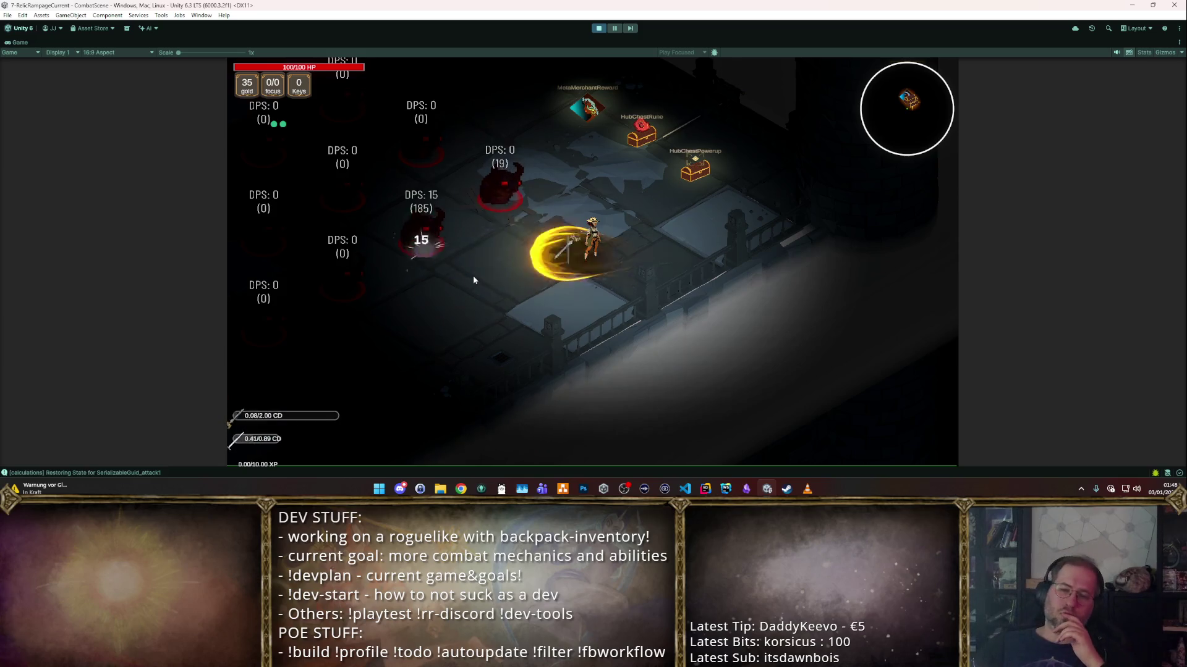
left_click(599, 29)
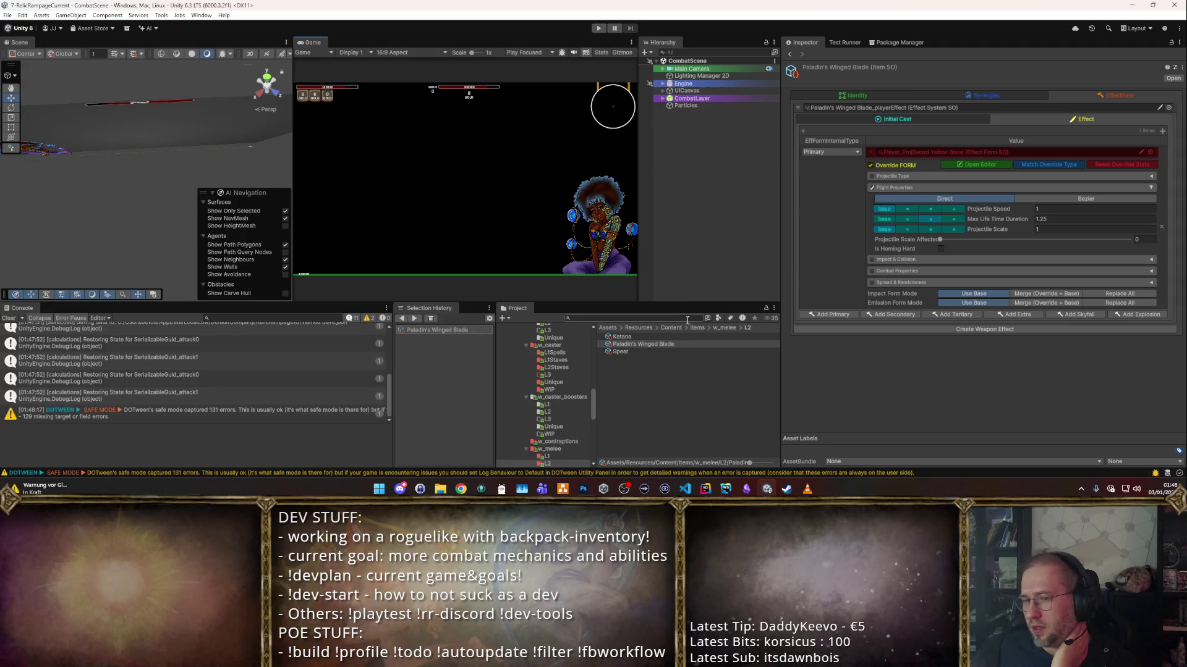
- Select Paladin's Winged Blade in w_melee/L2, set its Emission Pattern Radius to 2, and start a playtest
scroll(576, 369, "down", 2)
left_click(627, 366)
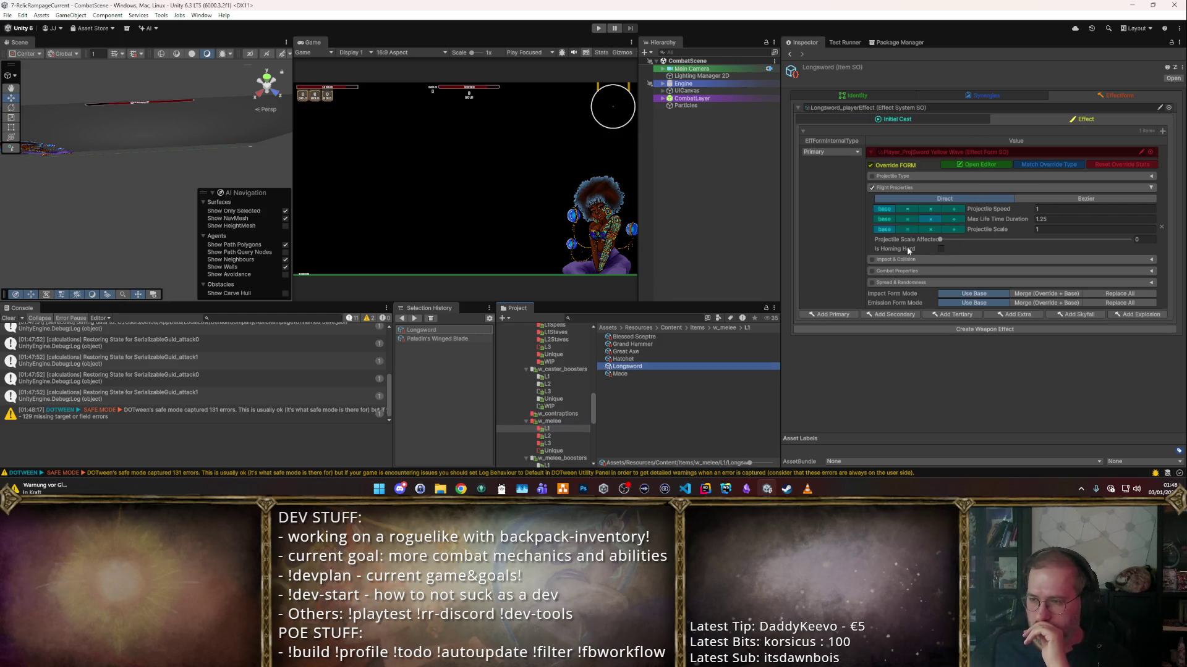
scroll(870, 243, "down", 10)
left_click(547, 436)
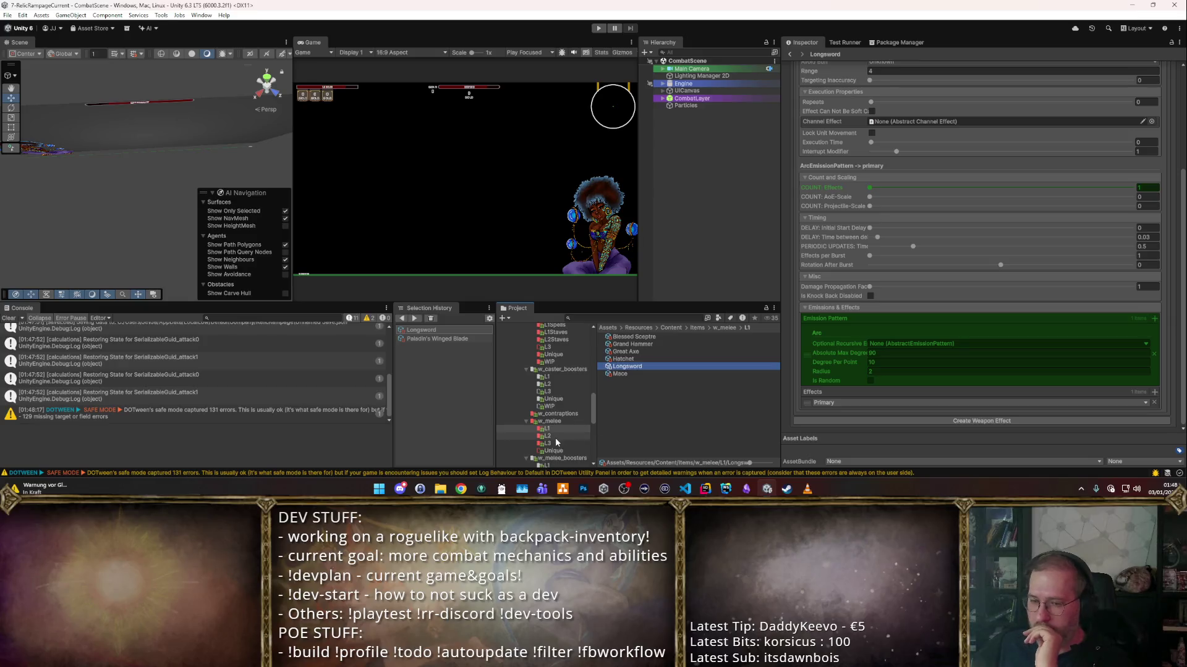
left_click(639, 338)
left_click(644, 343)
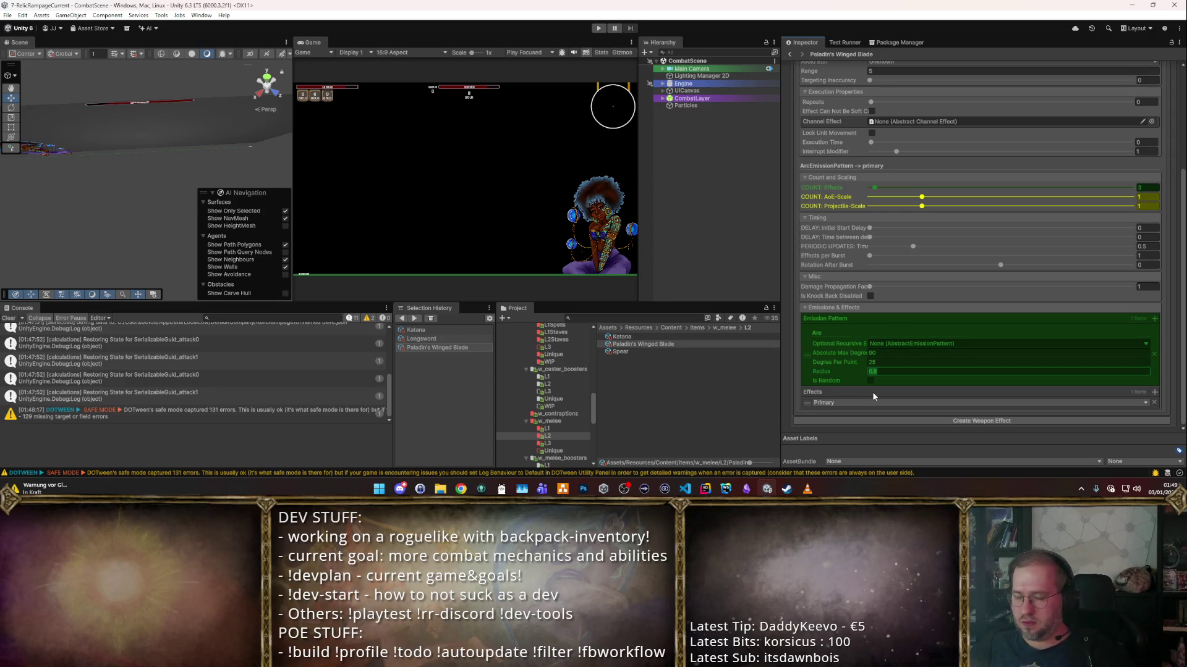
type("2")
left_click(595, 28)
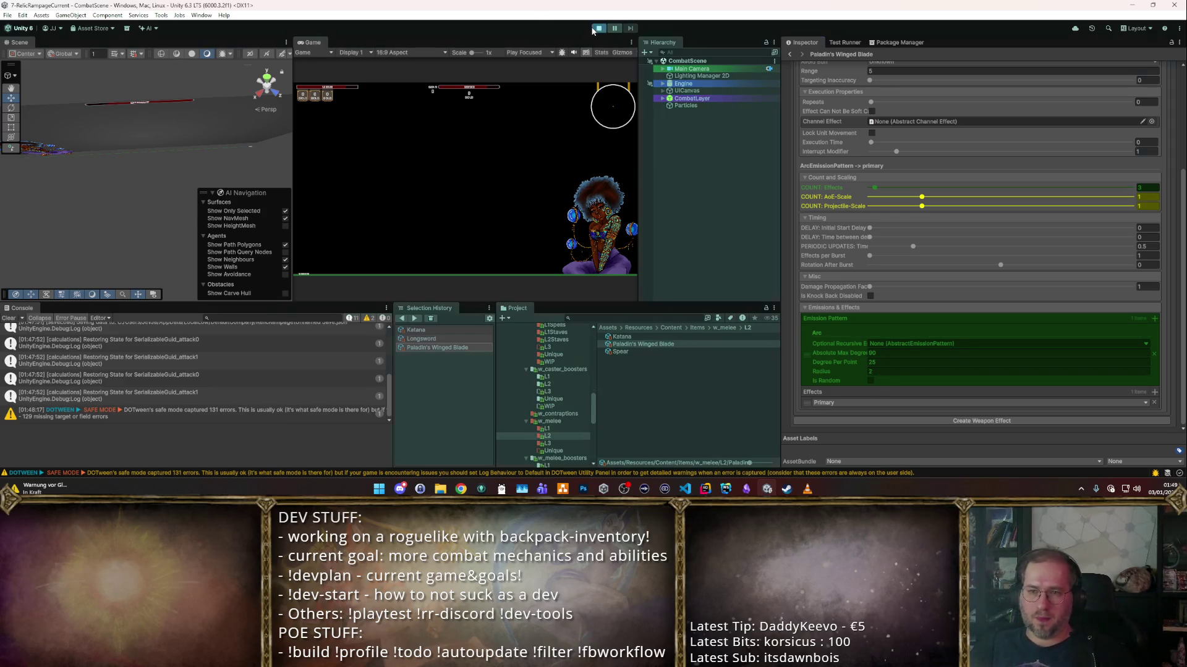
- Maximize the Game view and walk the character around the arena with WASD, testing the sword waves on enemies
double_click(314, 41)
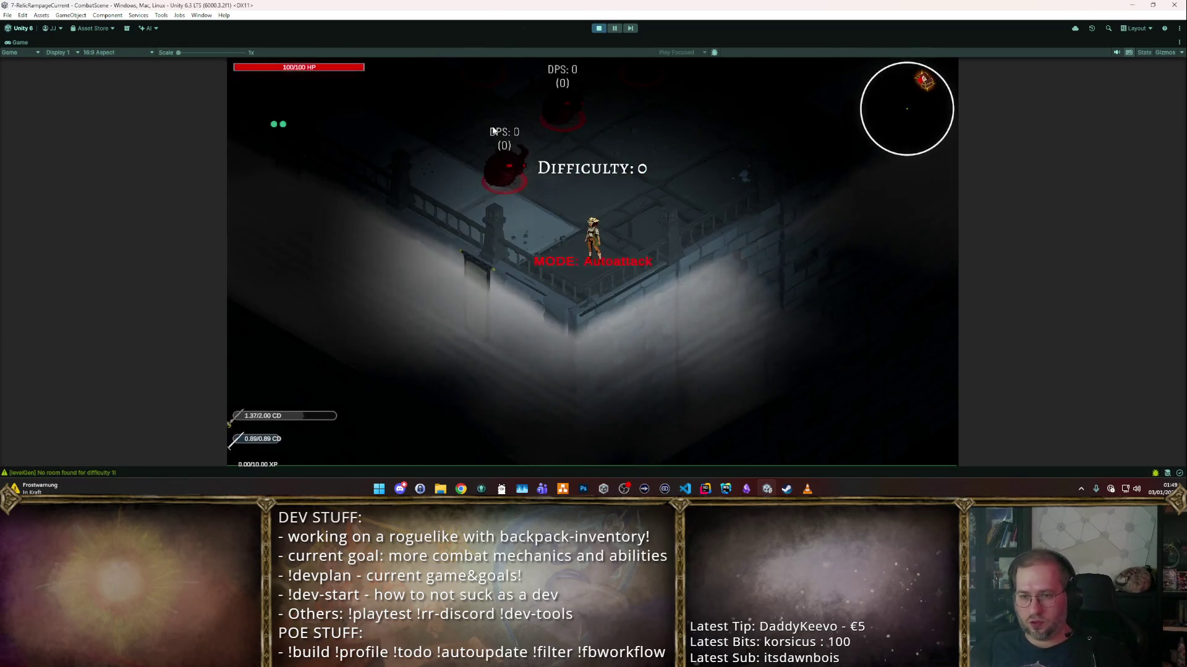
key("w")
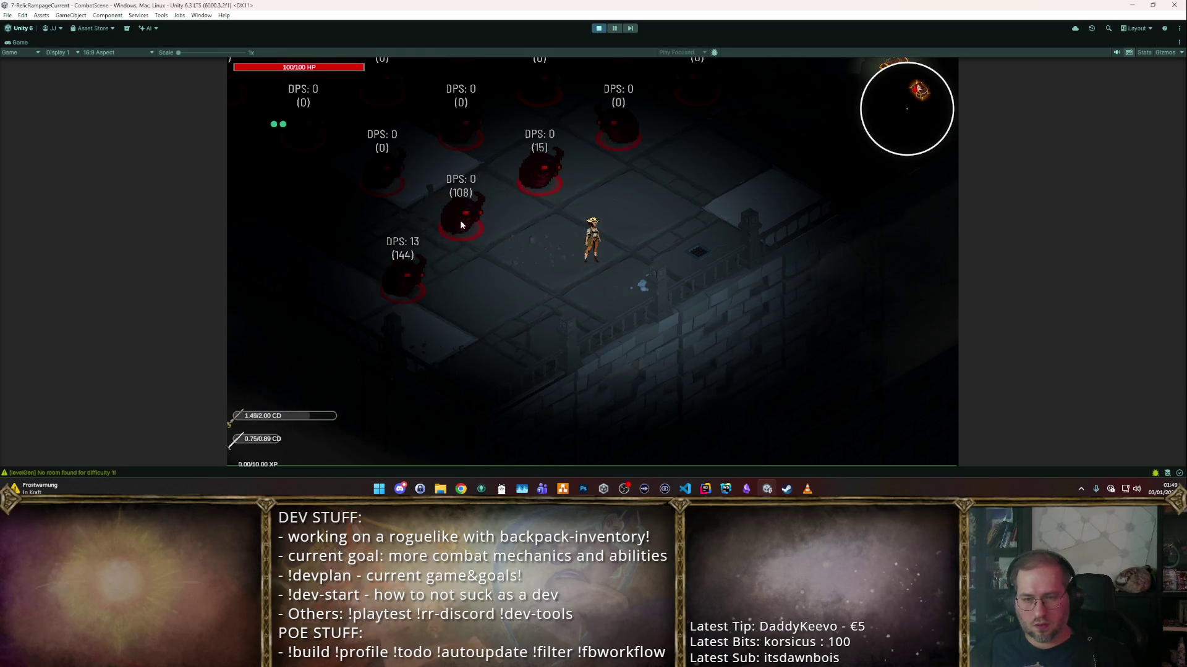
key("w")
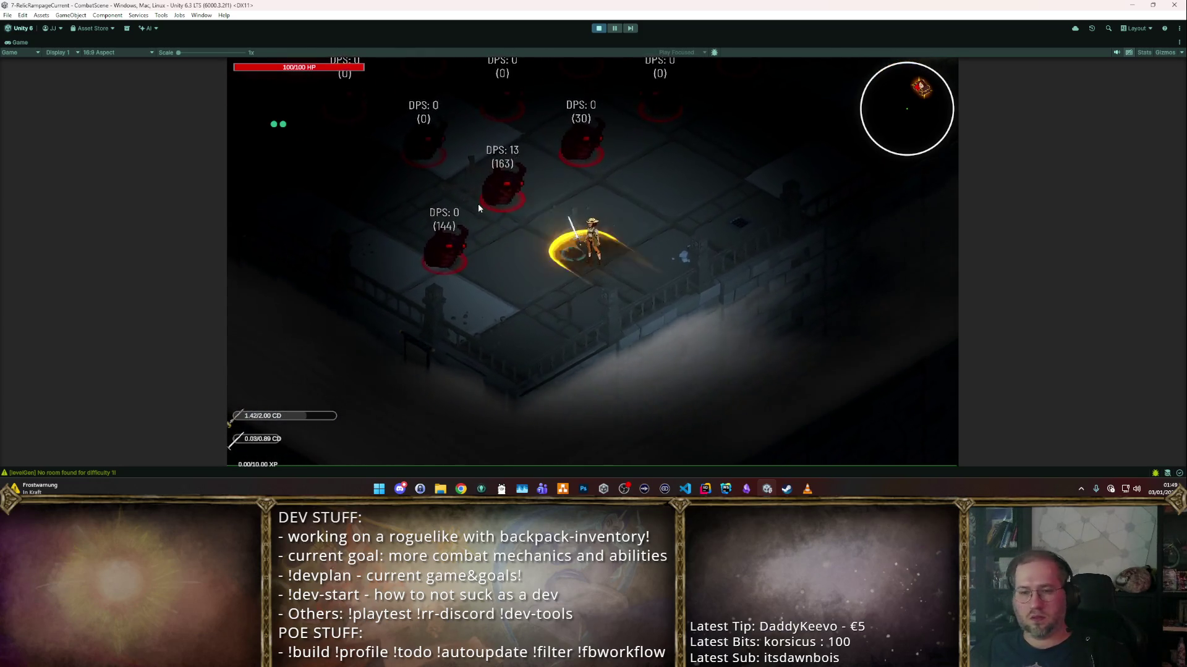
key("w")
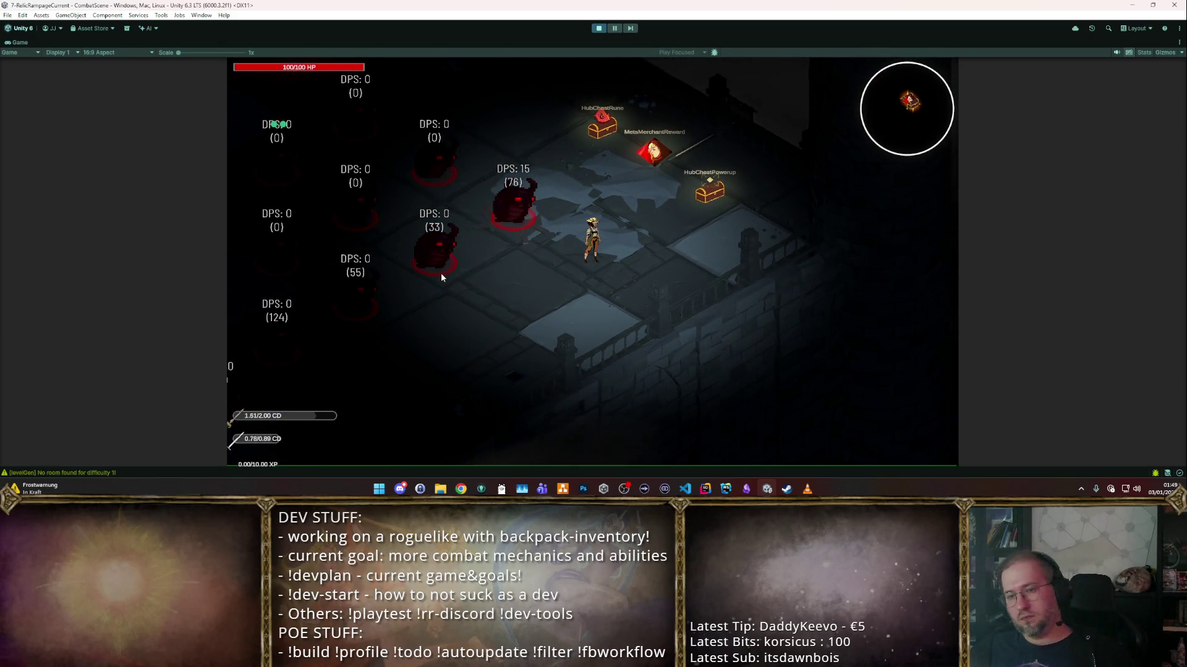
key("w")
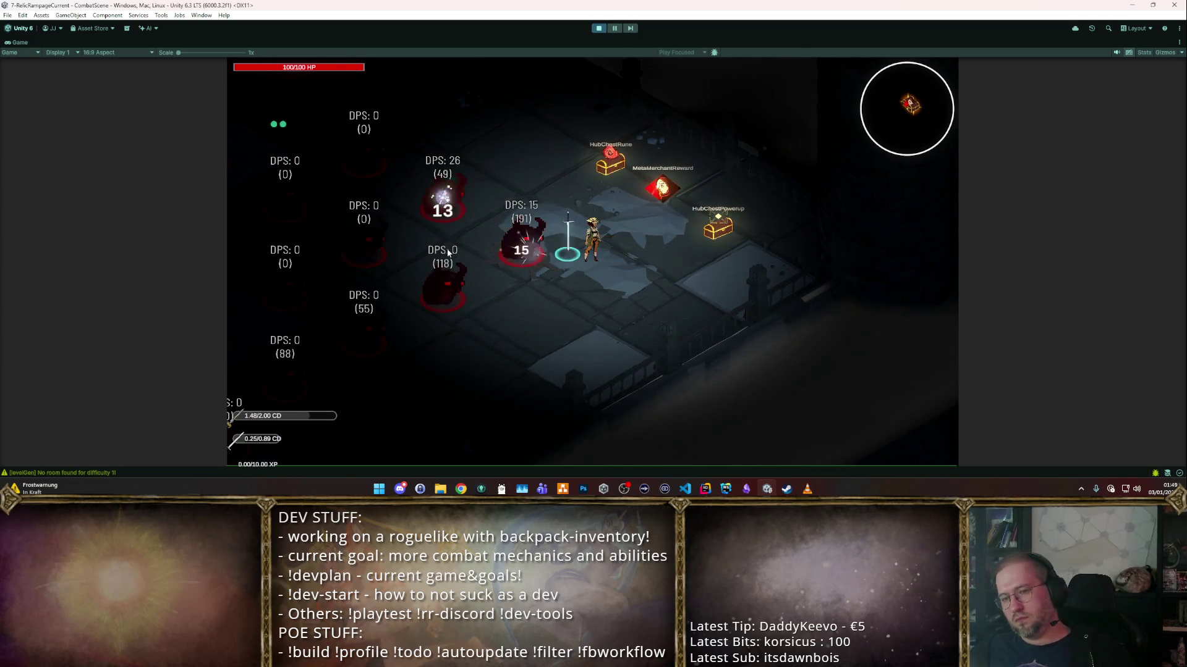
key("w")
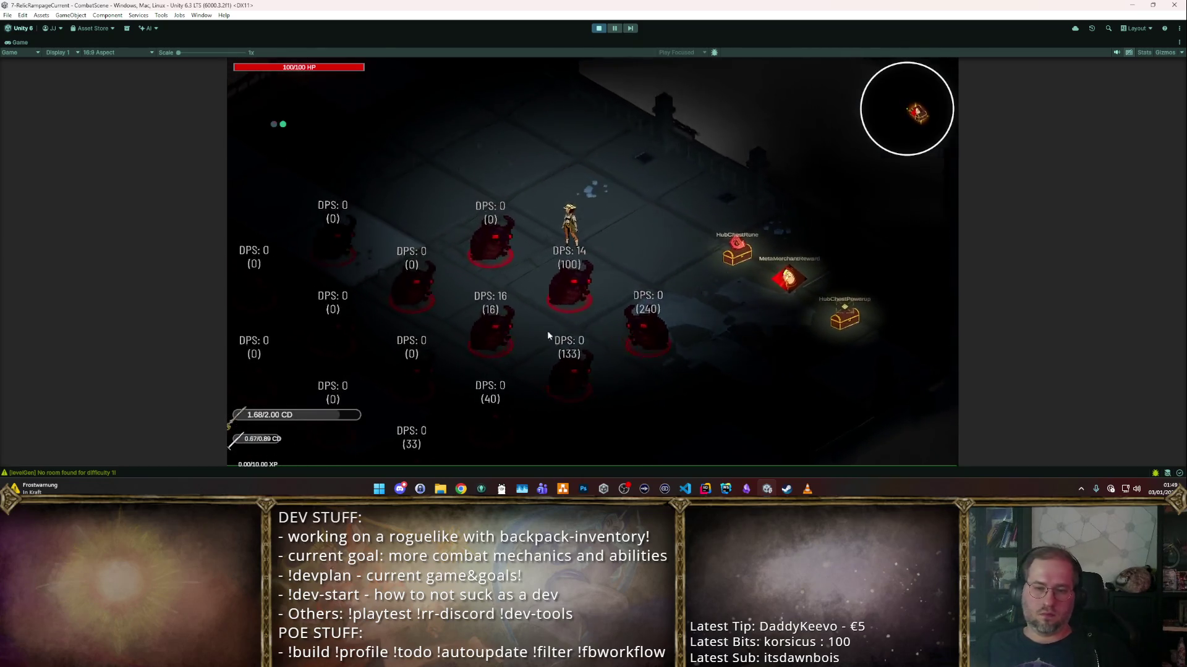
key("w")
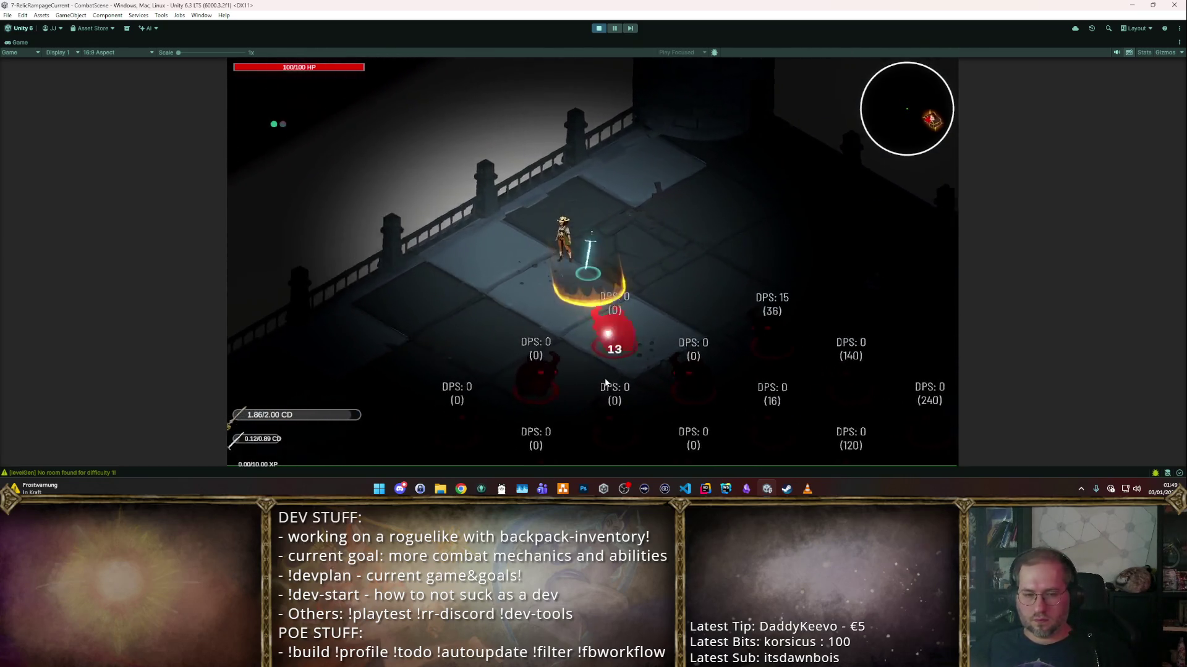
key("a")
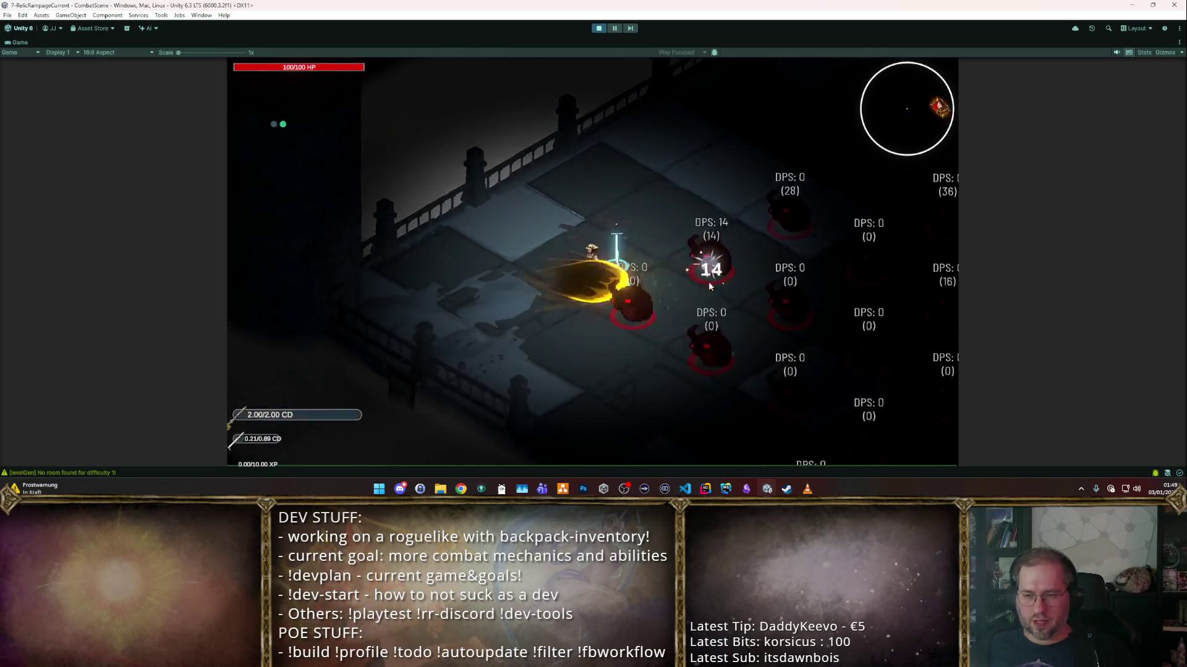
key("w")
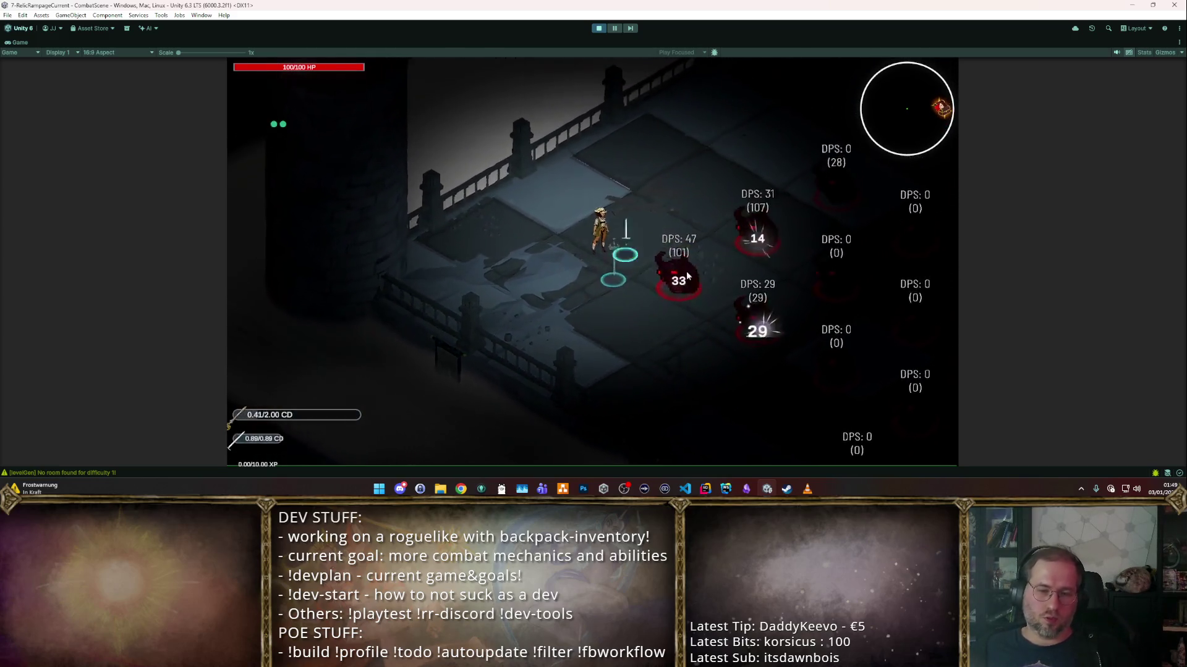
key("w")
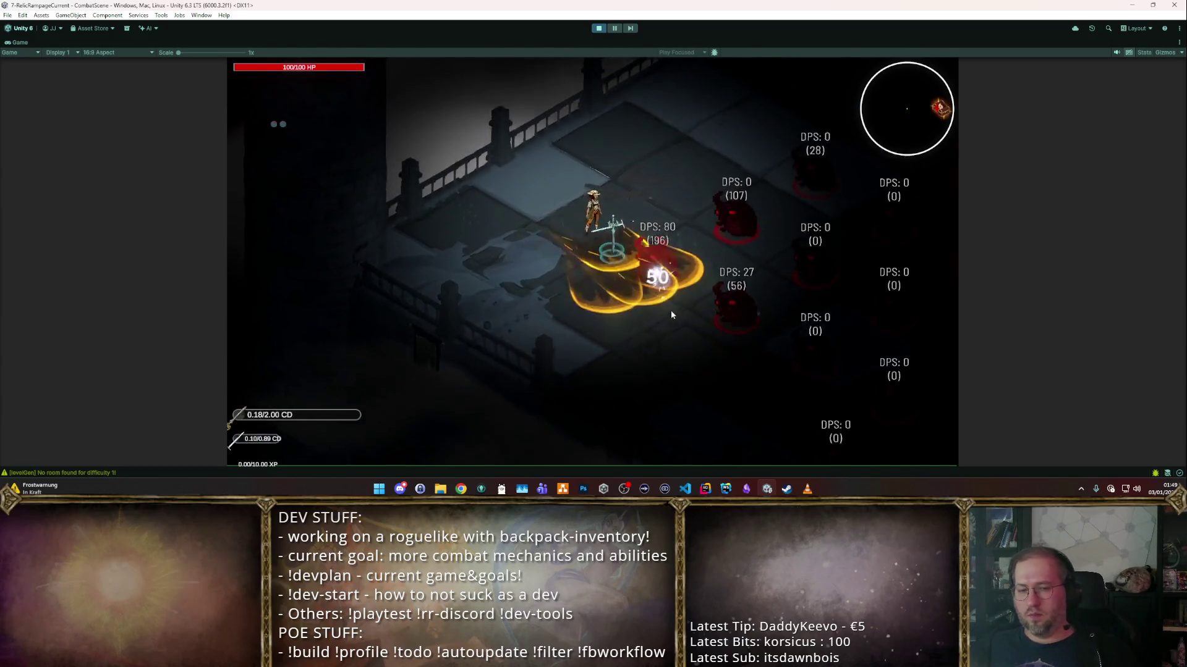
key("w")
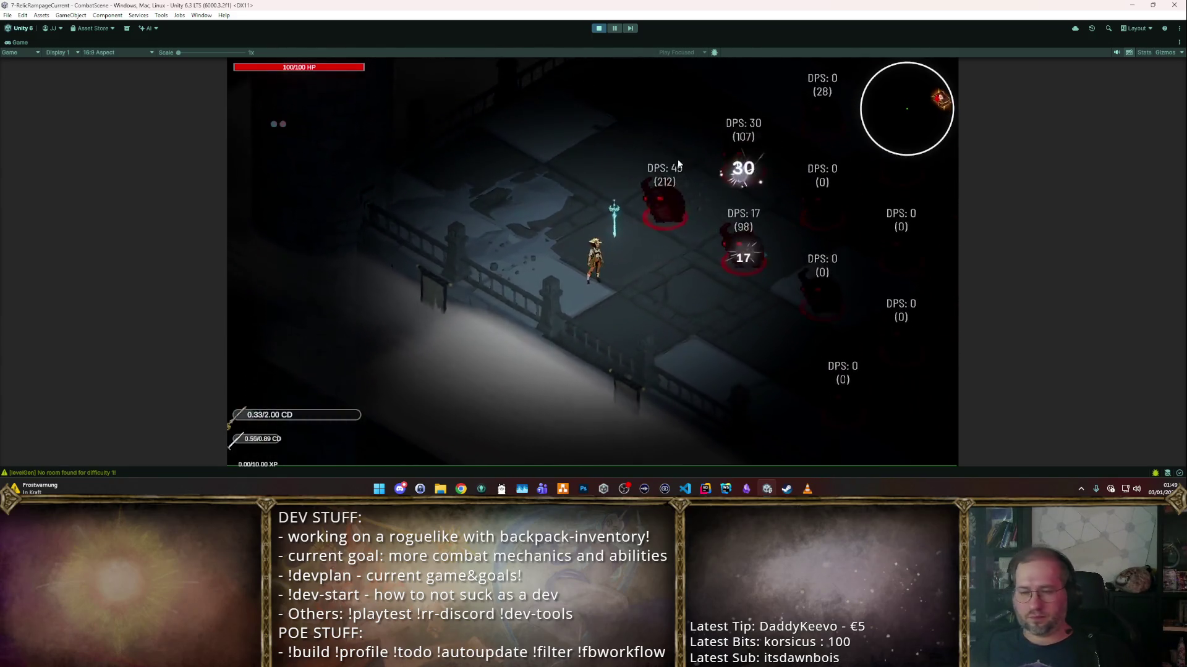
key("w")
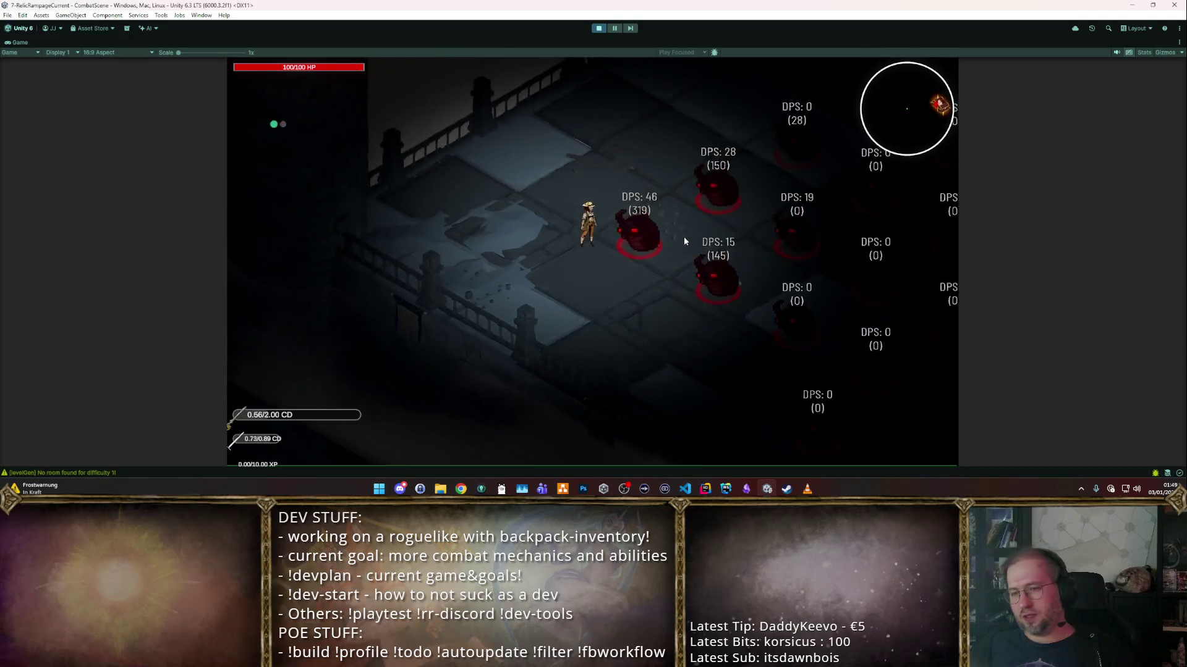
key("w")
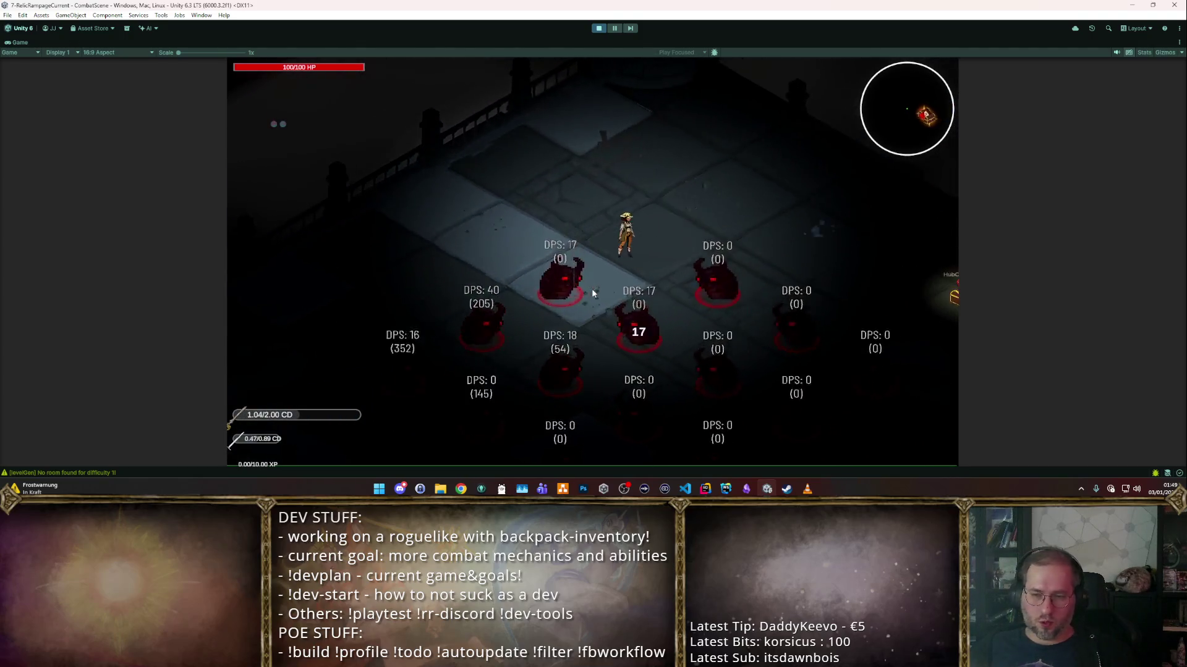
key("d")
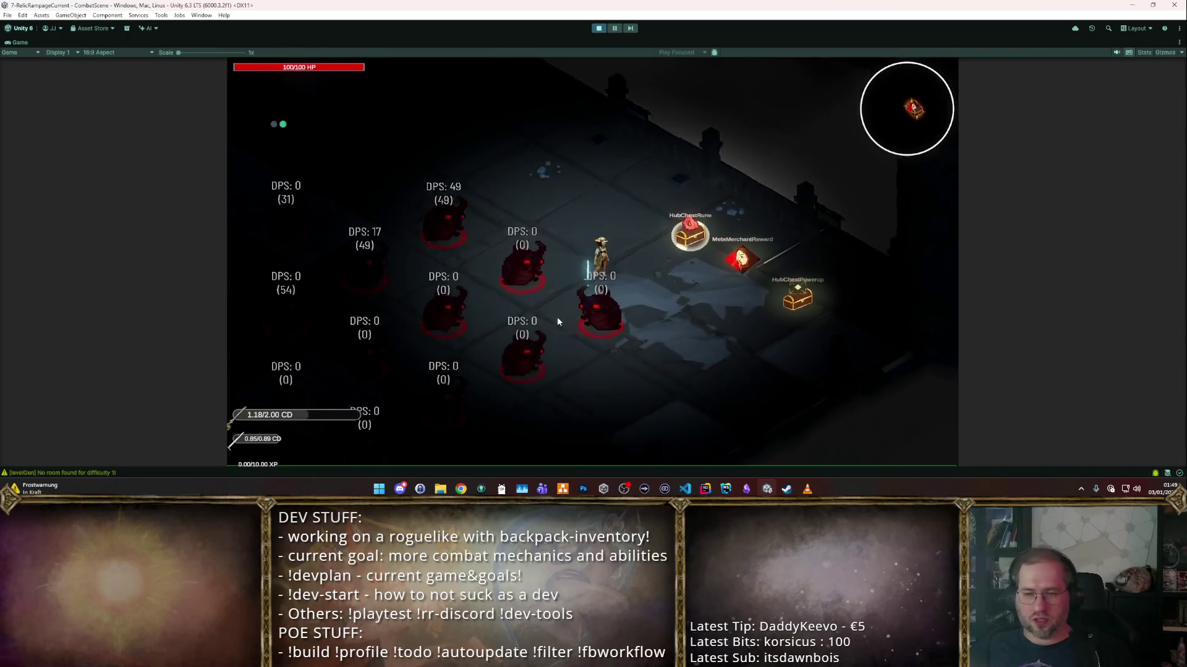
key("s")
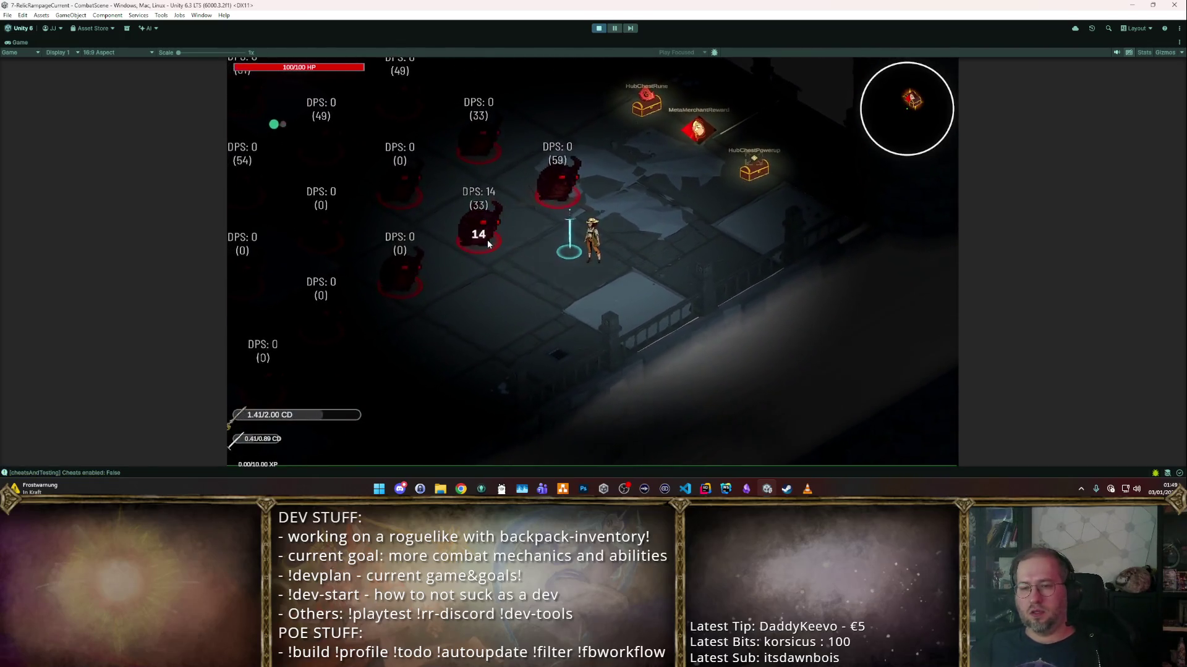
- Buy two plate armors into the backpack
left_click(597, 29)
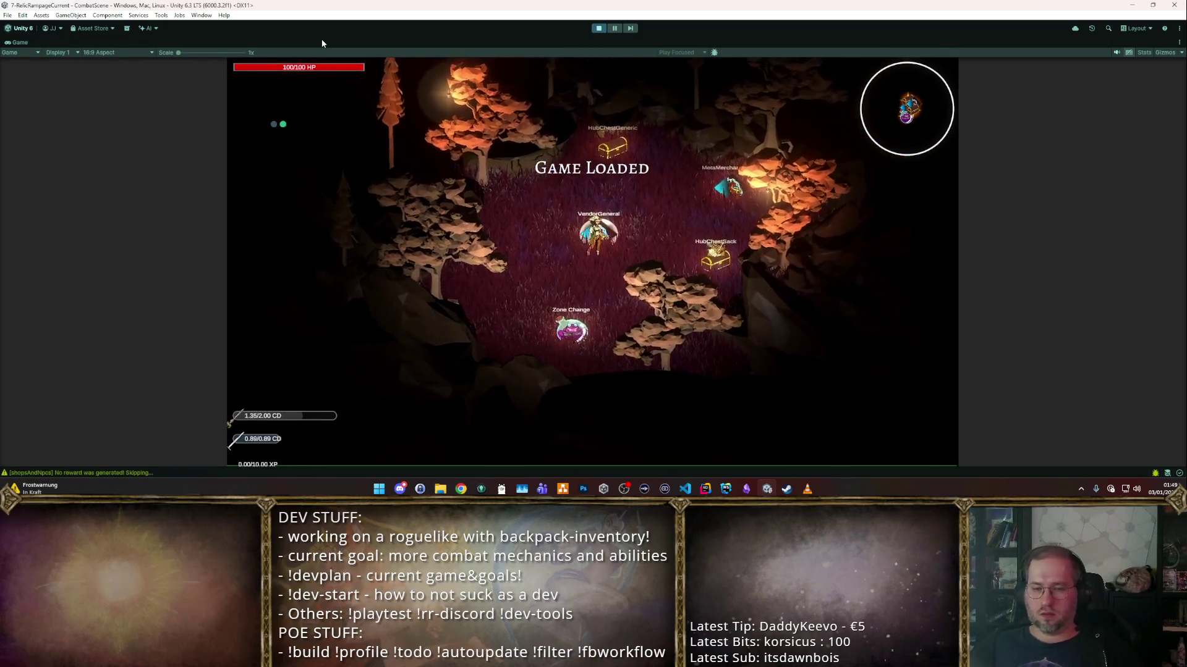
left_click_drag(807, 387, 584, 331)
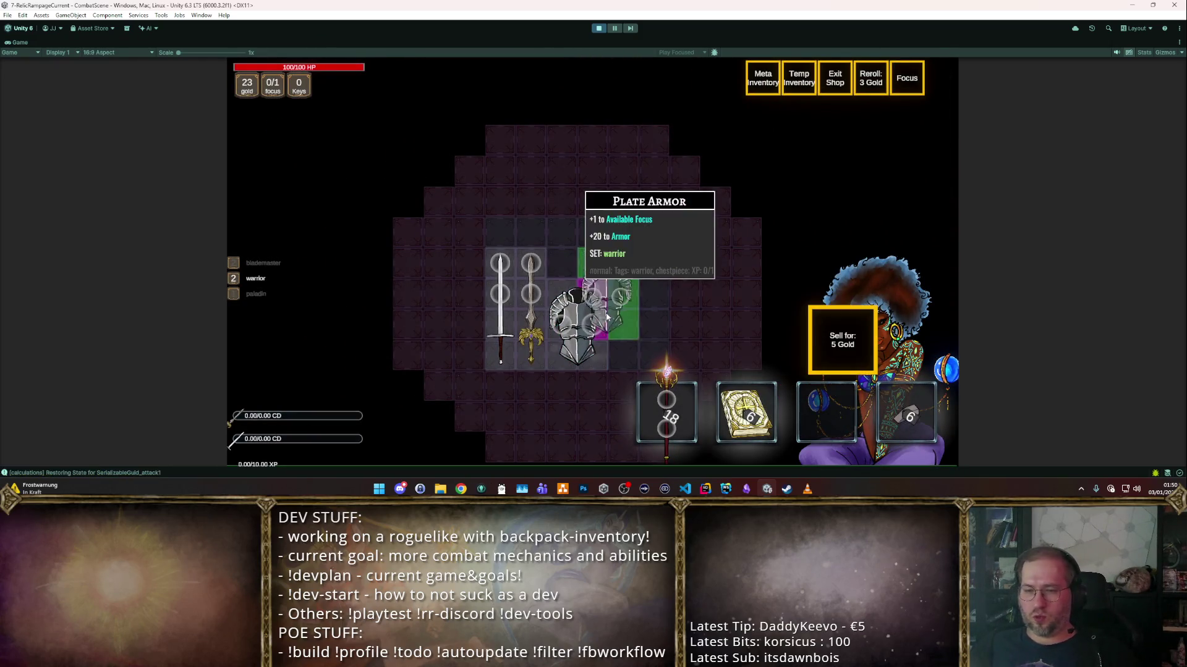
mouse_move(651, 350)
left_mouse_down()
mouse_move(640, 238)
mouse_move(621, 247)
left_mouse_up()
- Allocate 2 focus points to the second weapon and return to the shop
left_click(833, 74)
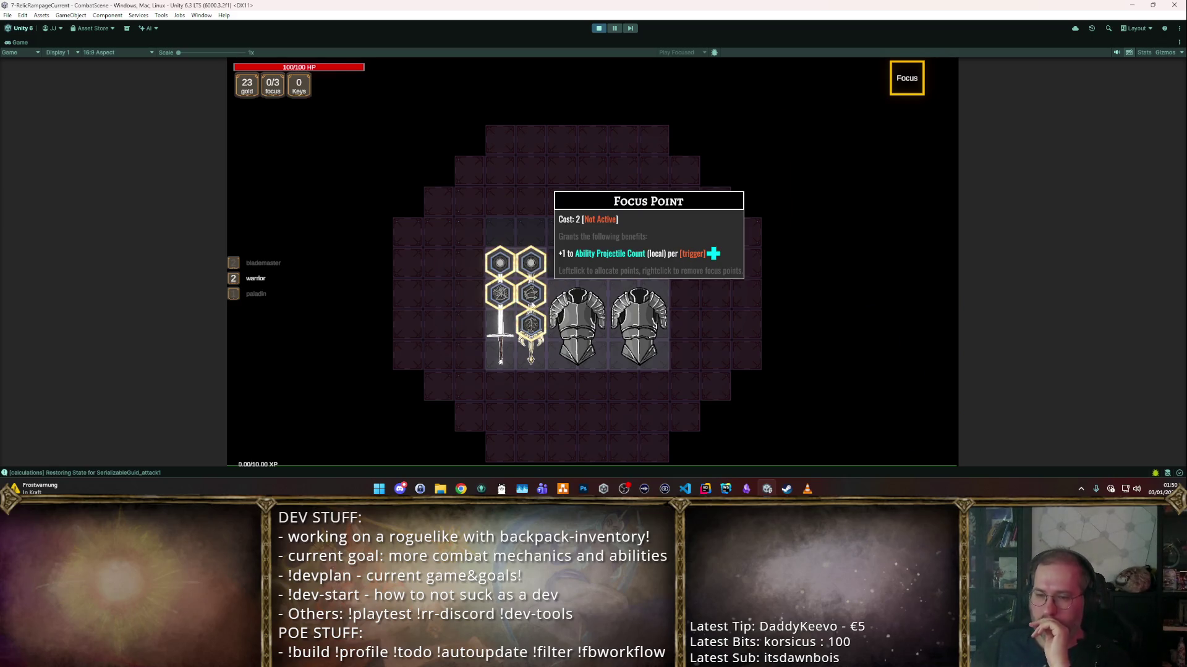
left_click(535, 322)
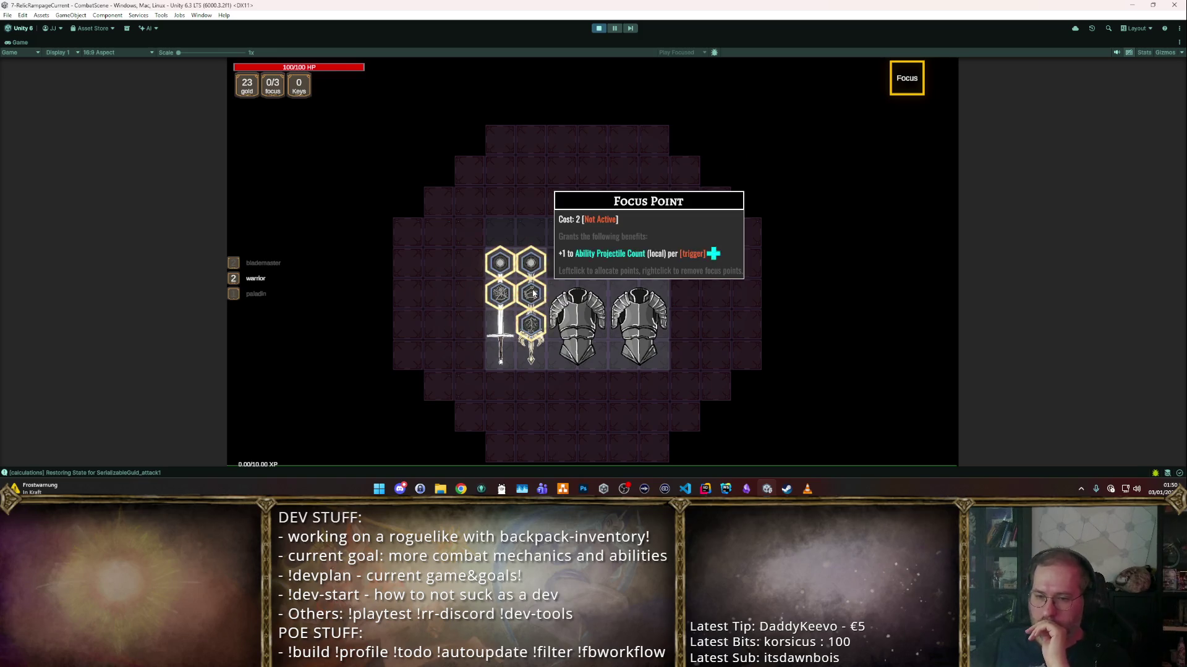
left_click(530, 293)
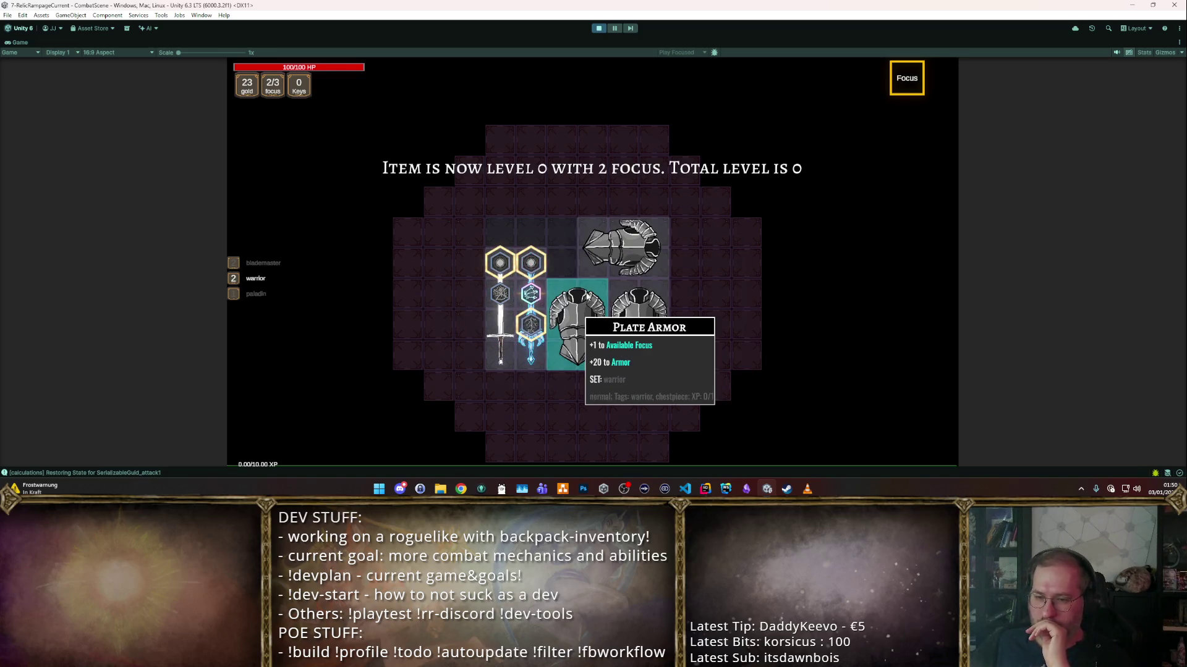
left_click(904, 78)
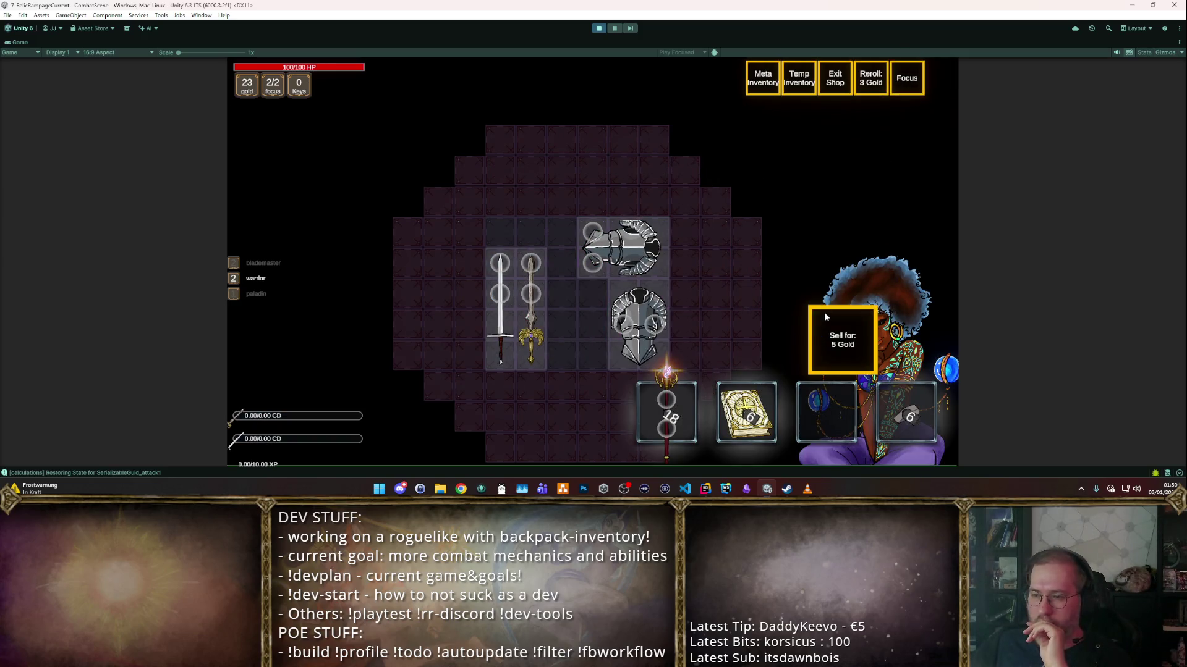
- Sell an item for 5 gold, inspect the Longsword, and exit the shop
left_click(842, 339)
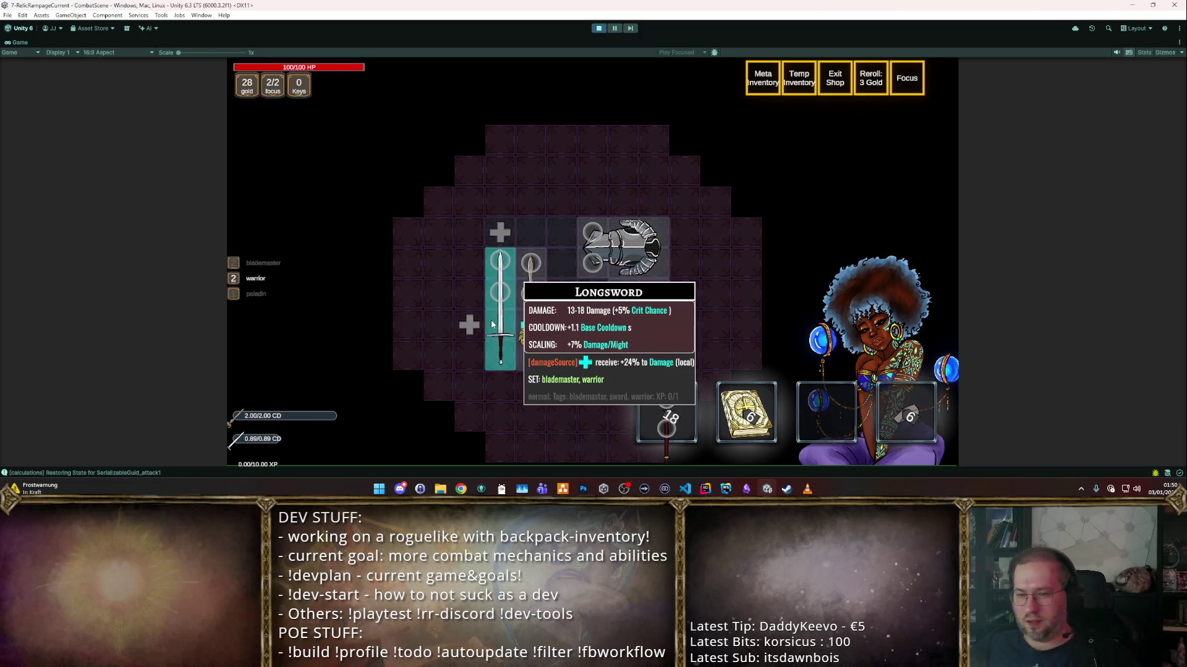
mouse_move(533, 309)
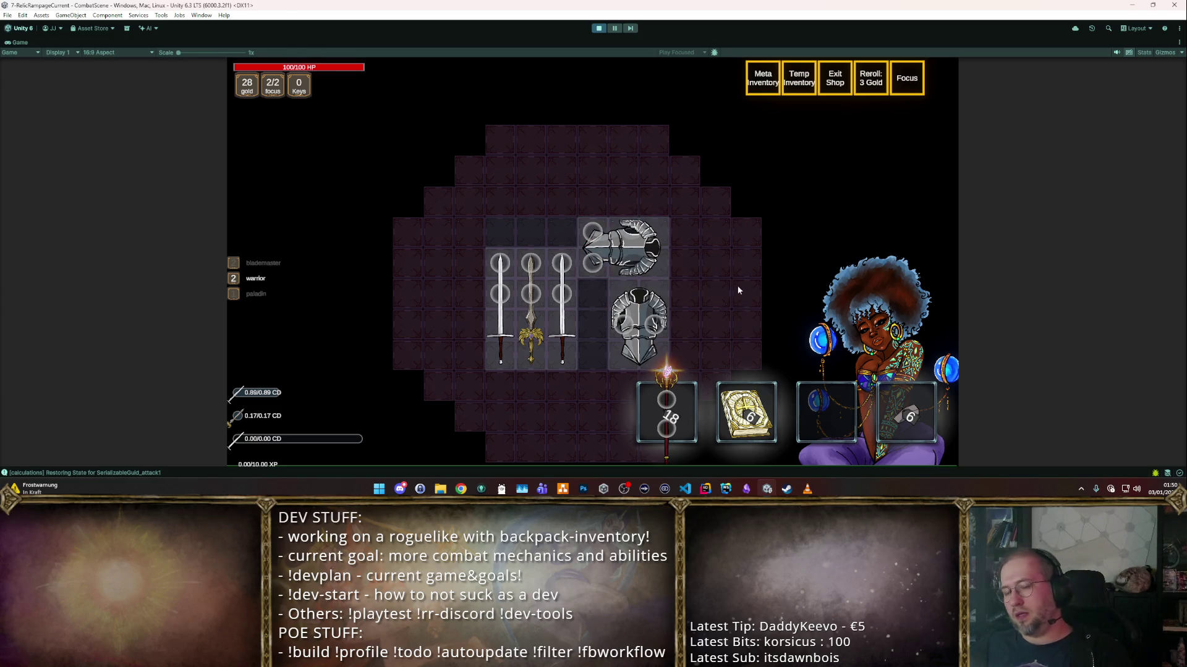
key("Escape")
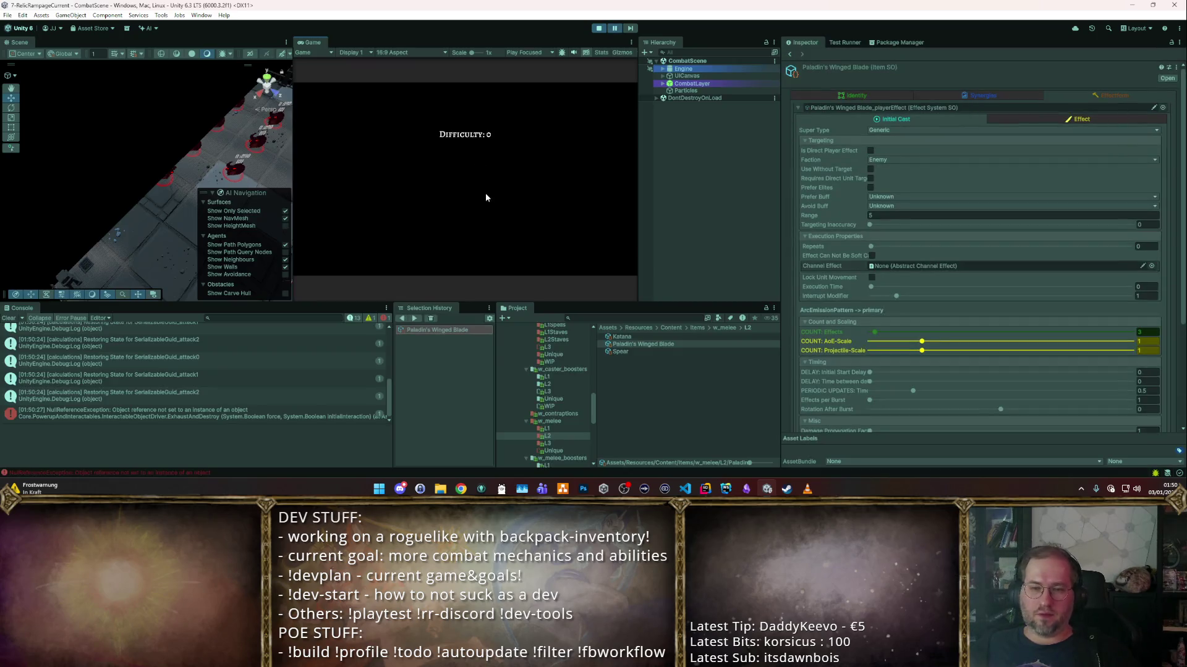
- Select the NullReferenceException and follow its InteractableObjectDriver.cs:184 stack-trace link into Rider
left_click(273, 416)
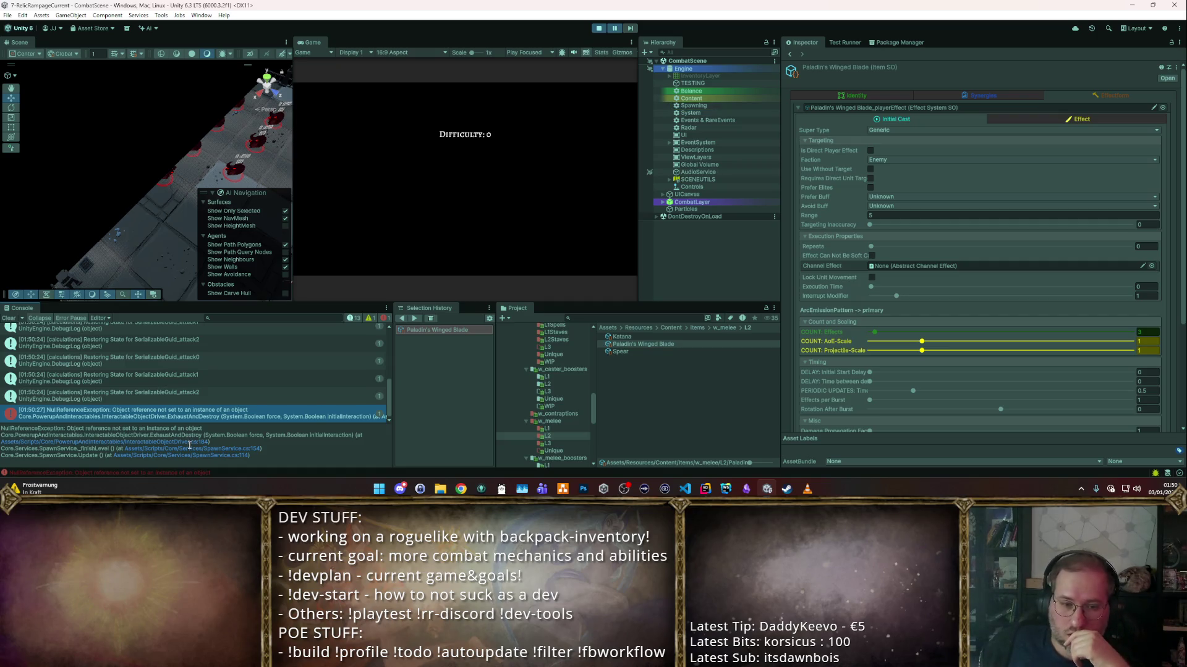
left_click(187, 442)
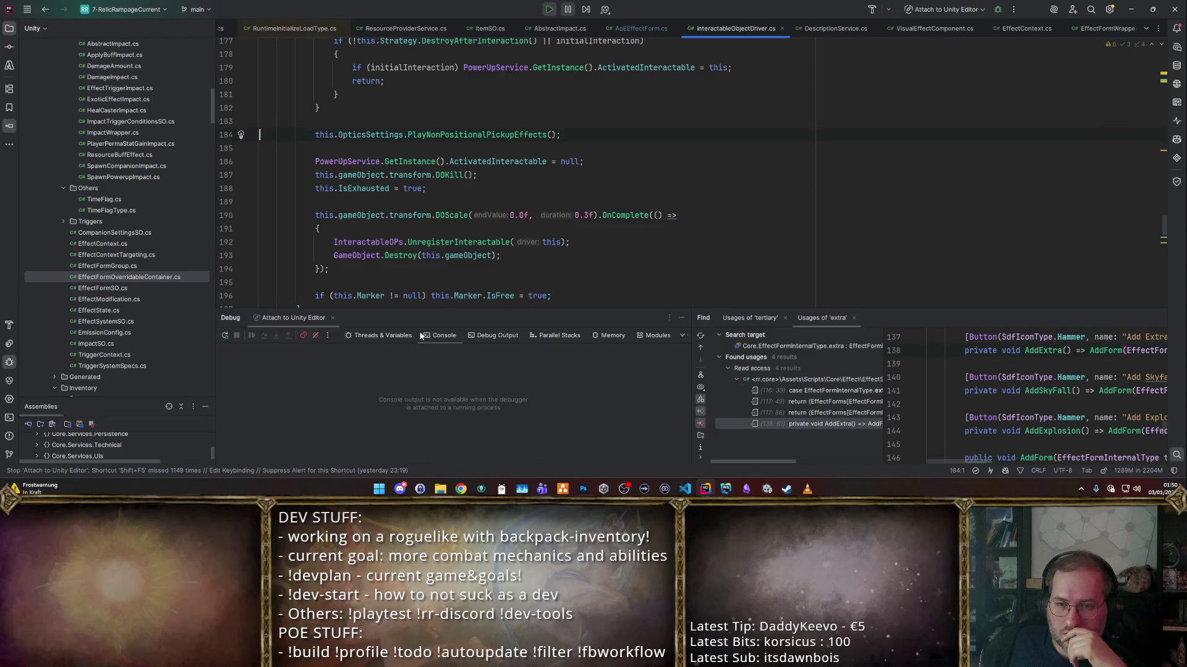
- Reopen line 184, jump to PlayNonPositionalPickupEffects in RewardSO.cs, then go back
key("alt+Tab")
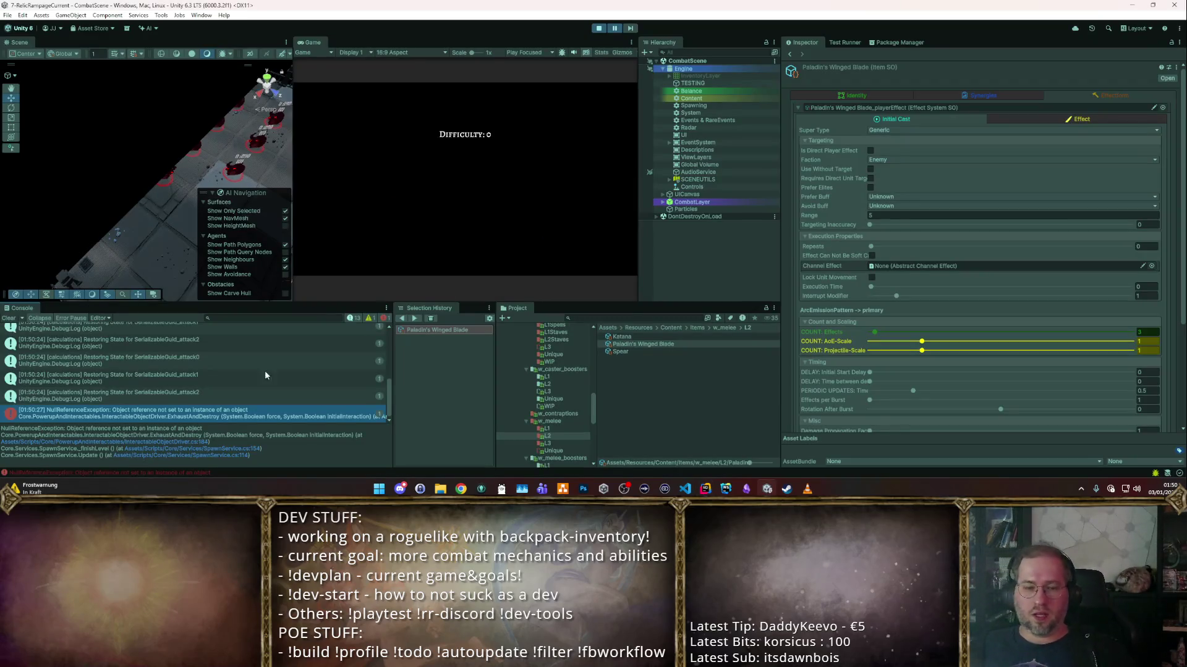
left_click(178, 441)
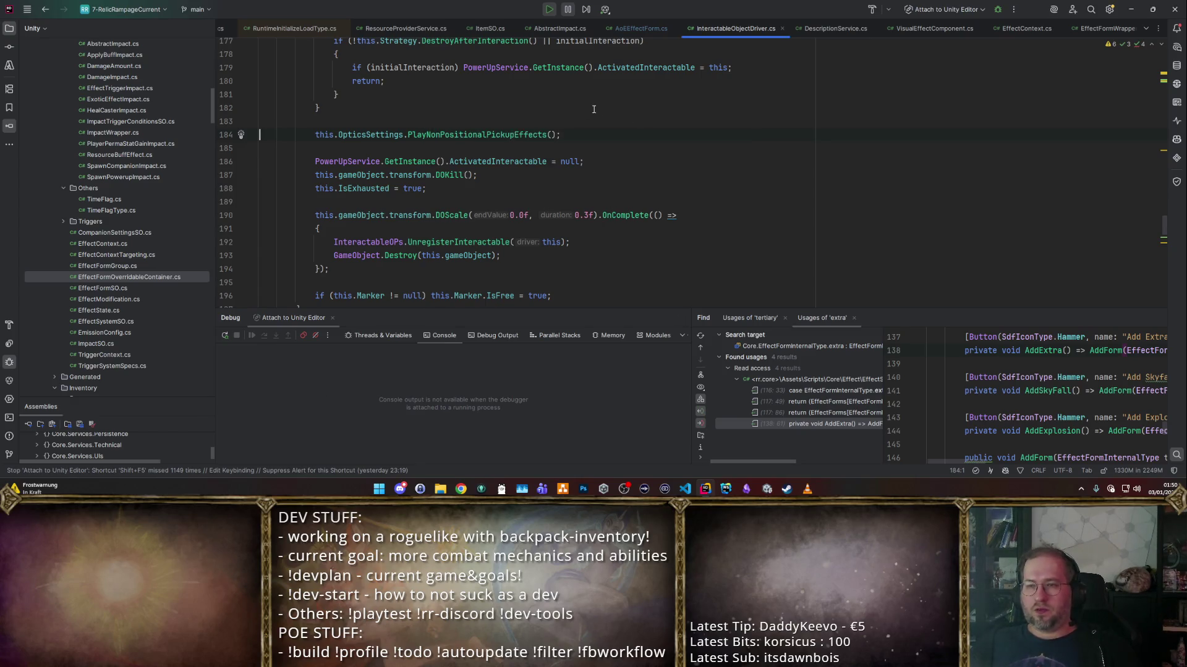
scroll(532, 240, "up", 3)
left_click(500, 259, "ctrl")
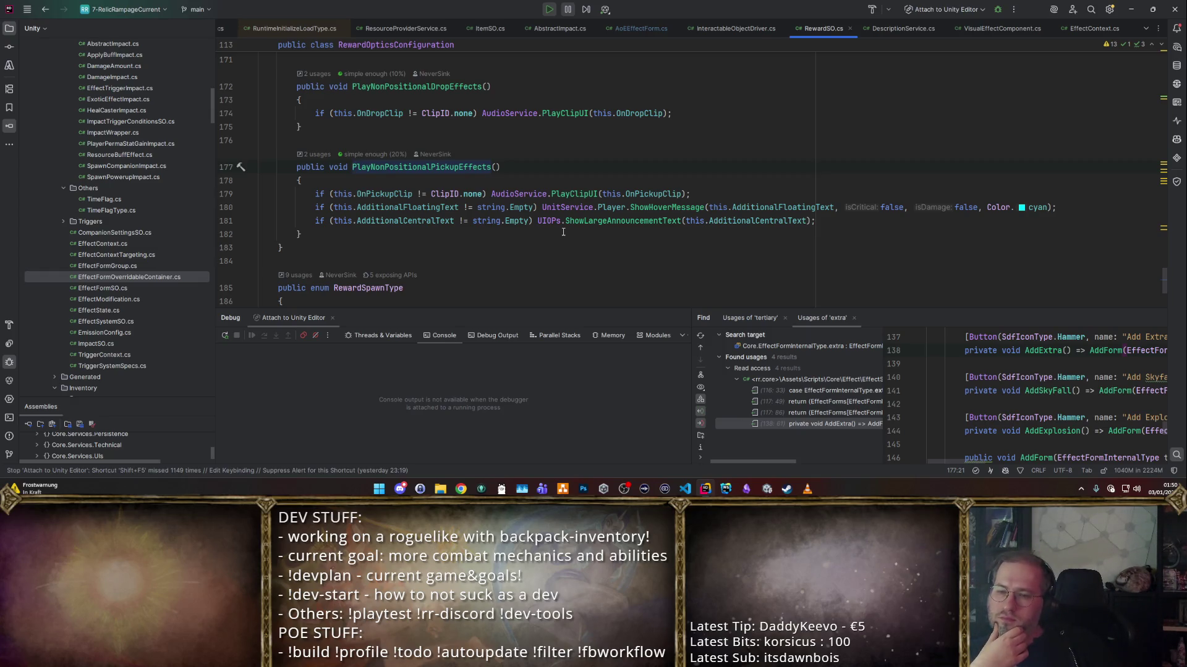
key("ctrl+minus")
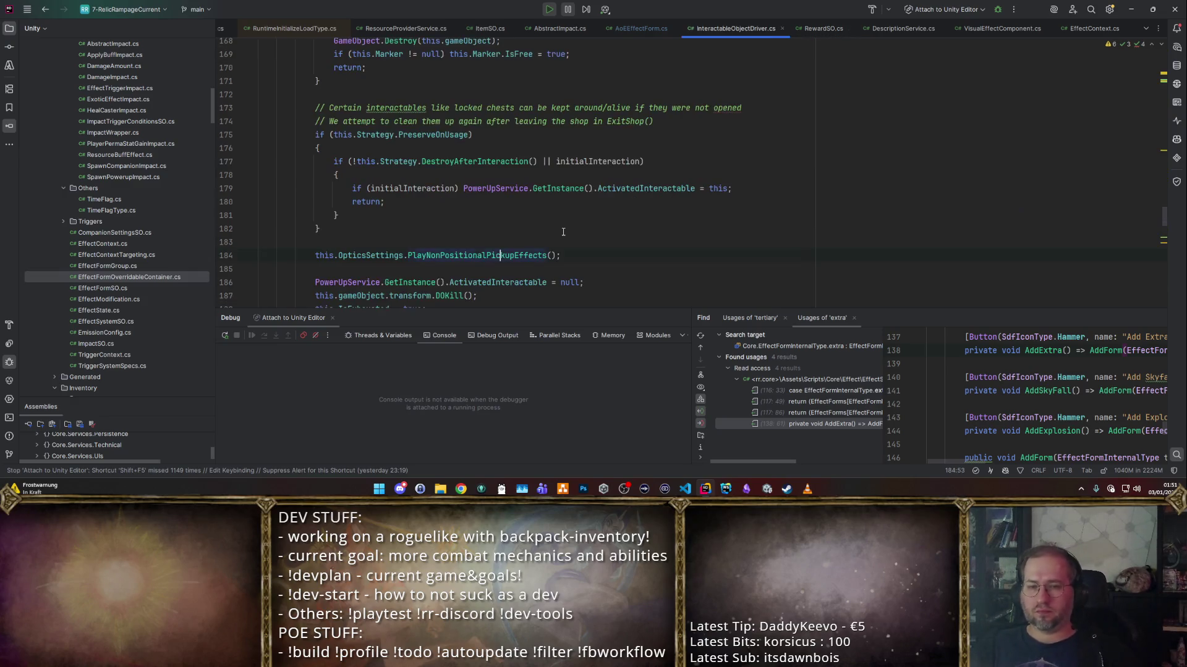
- Open SpawnService.cs from Unity's stack trace, then return to InteractableObjectDriver.cs line 184
key("alt+Tab")
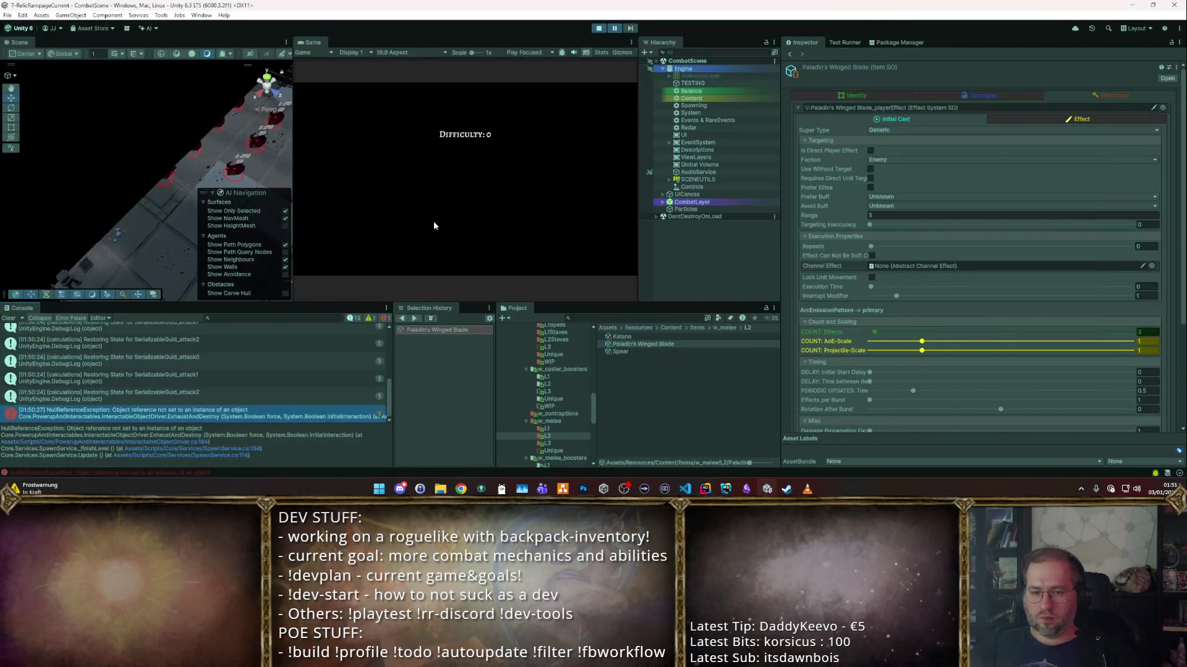
left_click(209, 452)
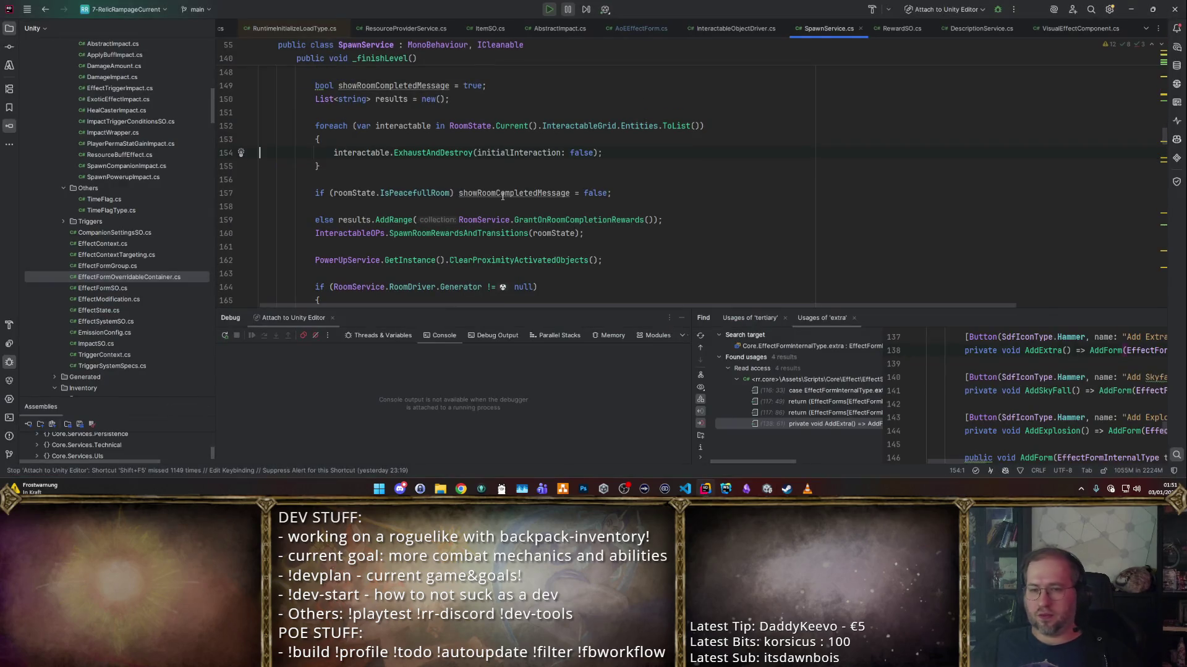
key("alt+Tab")
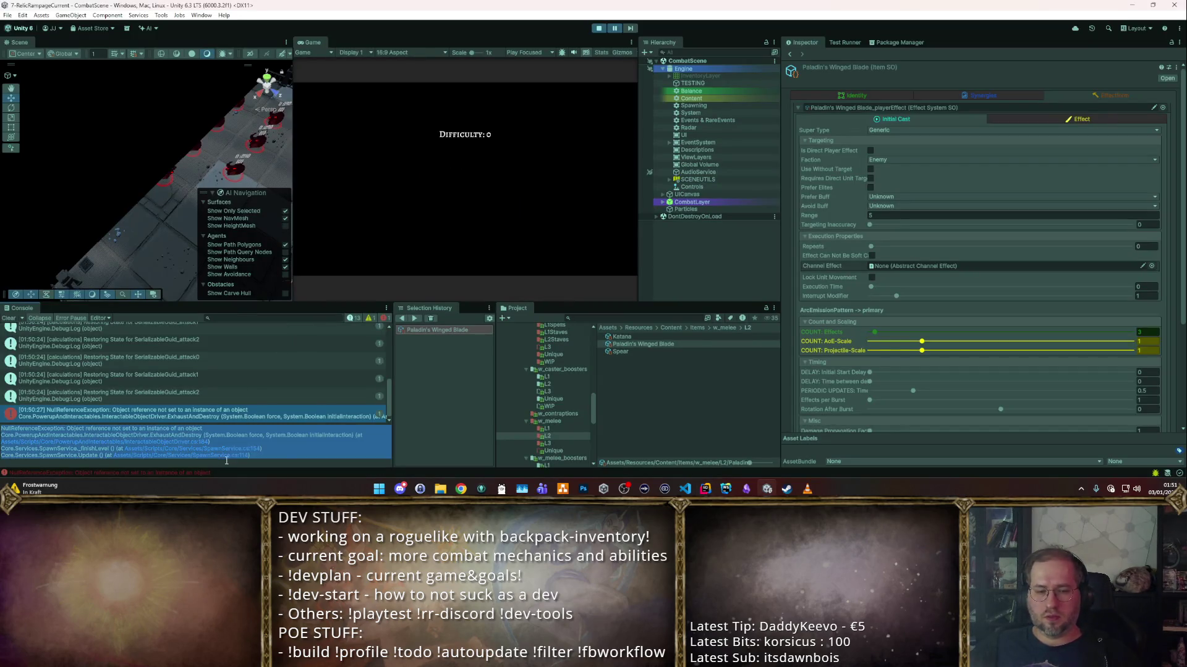
left_click(225, 456)
key("alt+Tab")
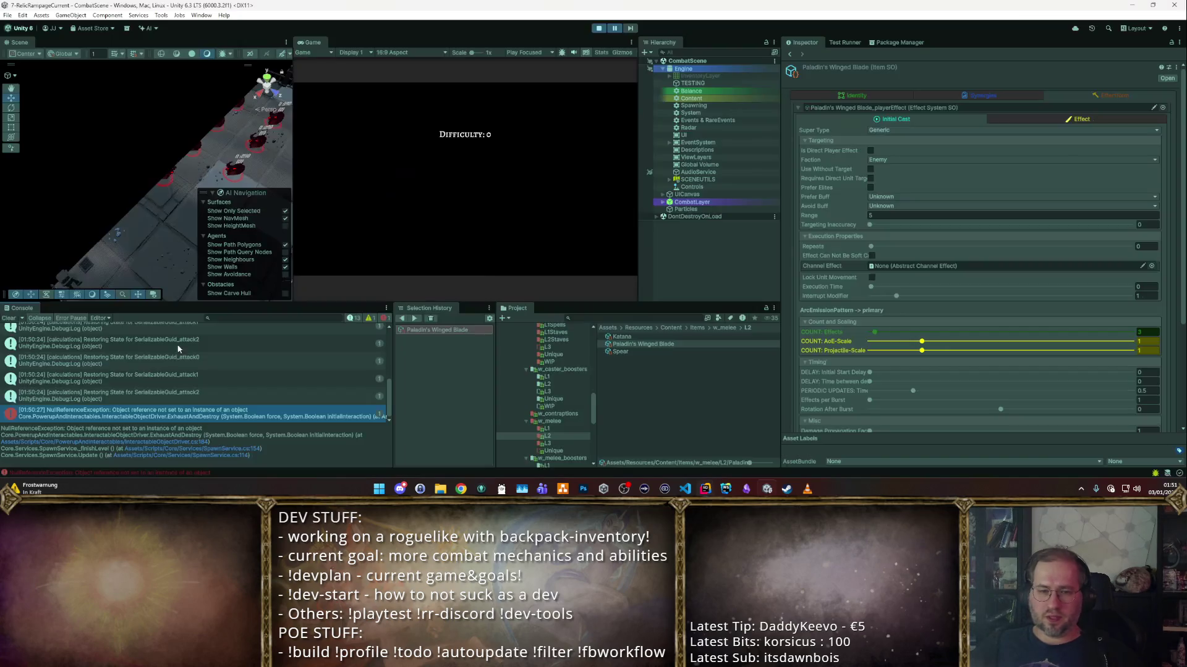
left_click(151, 442)
left_click(151, 442)
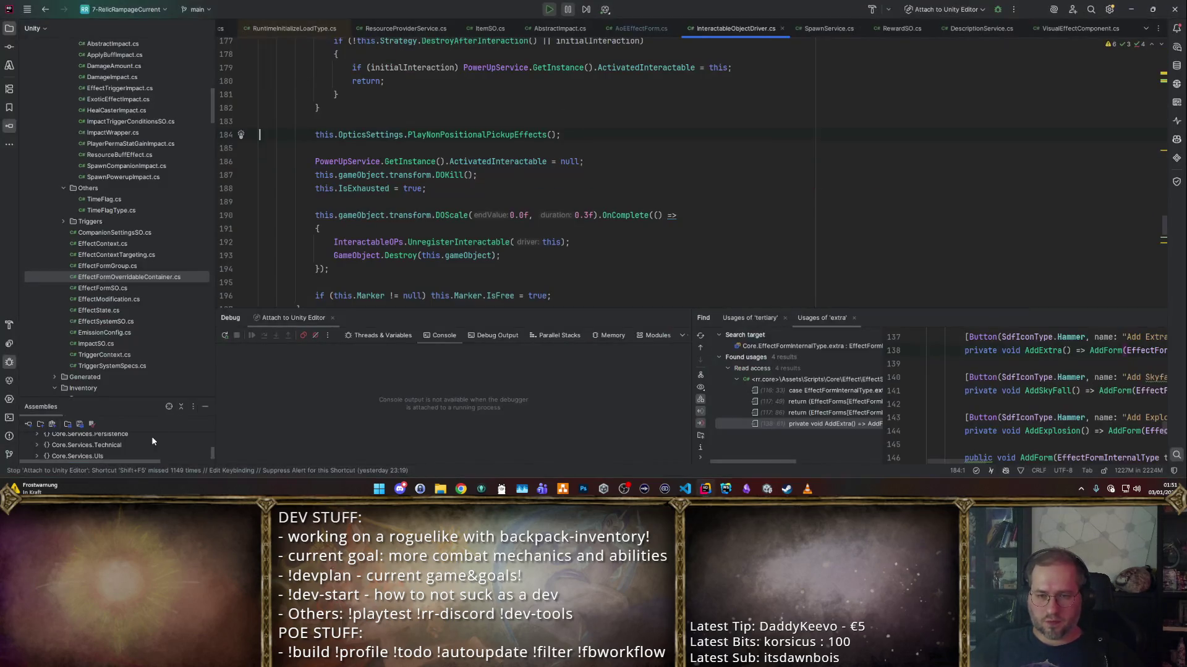
- Set a breakpoint on line 184, attach the debugger to Unity, then stop the debugging session
left_click(228, 134)
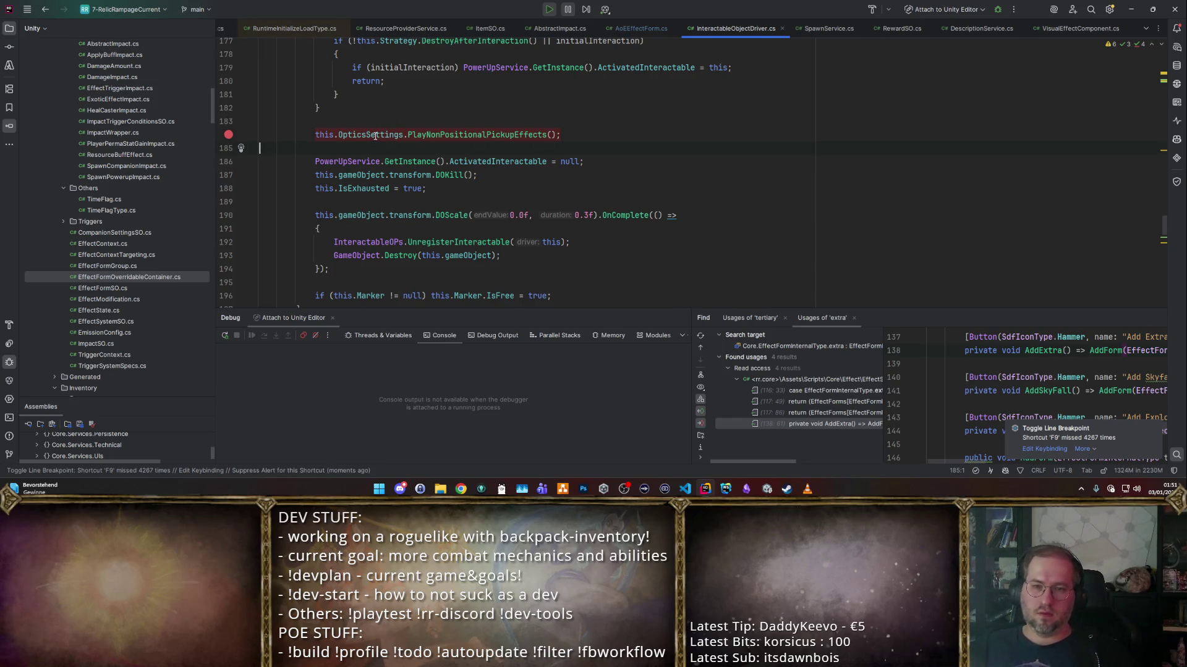
left_click(936, 73)
key("F5")
left_click(331, 134)
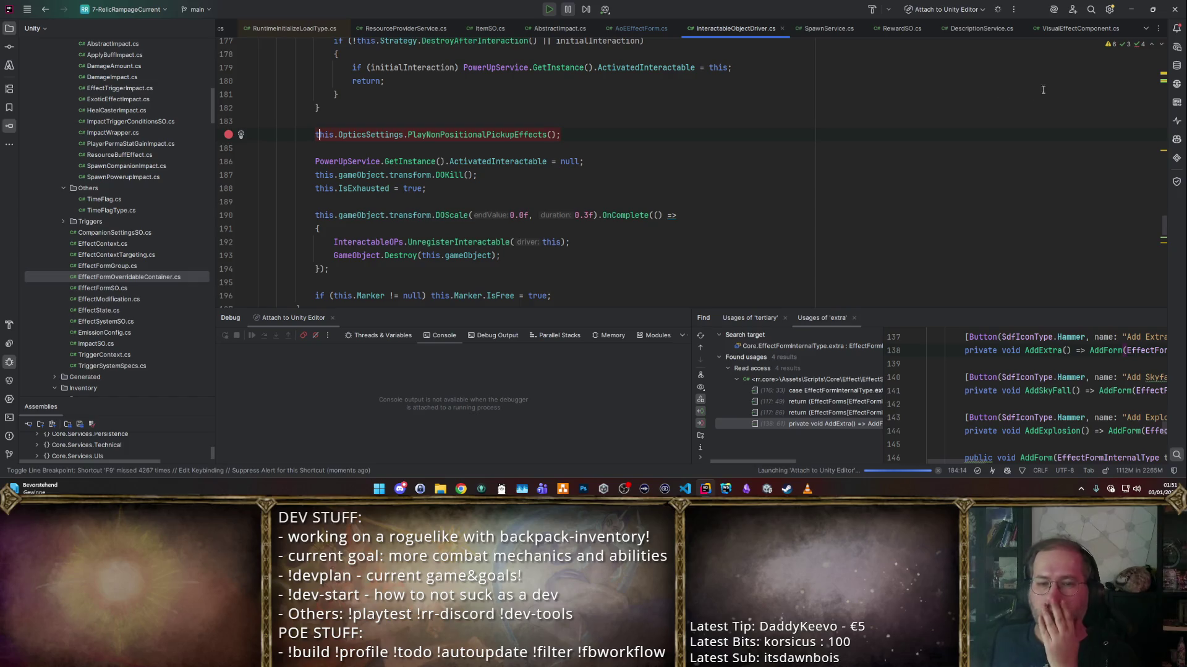
left_click(766, 489)
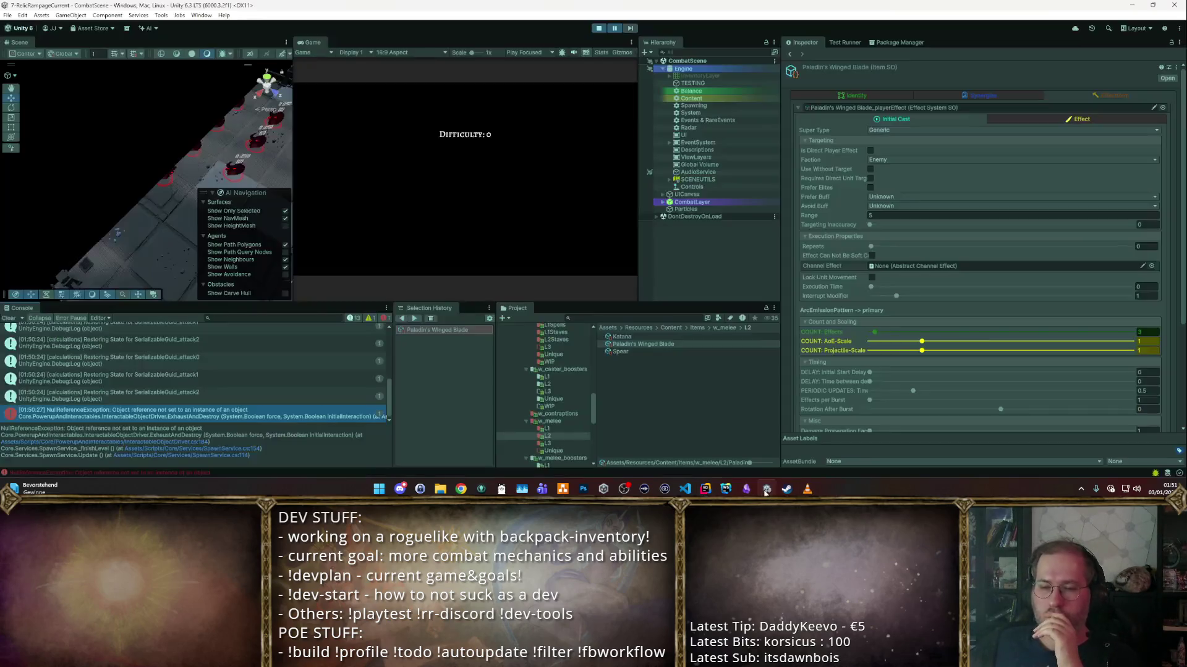
left_click(168, 447)
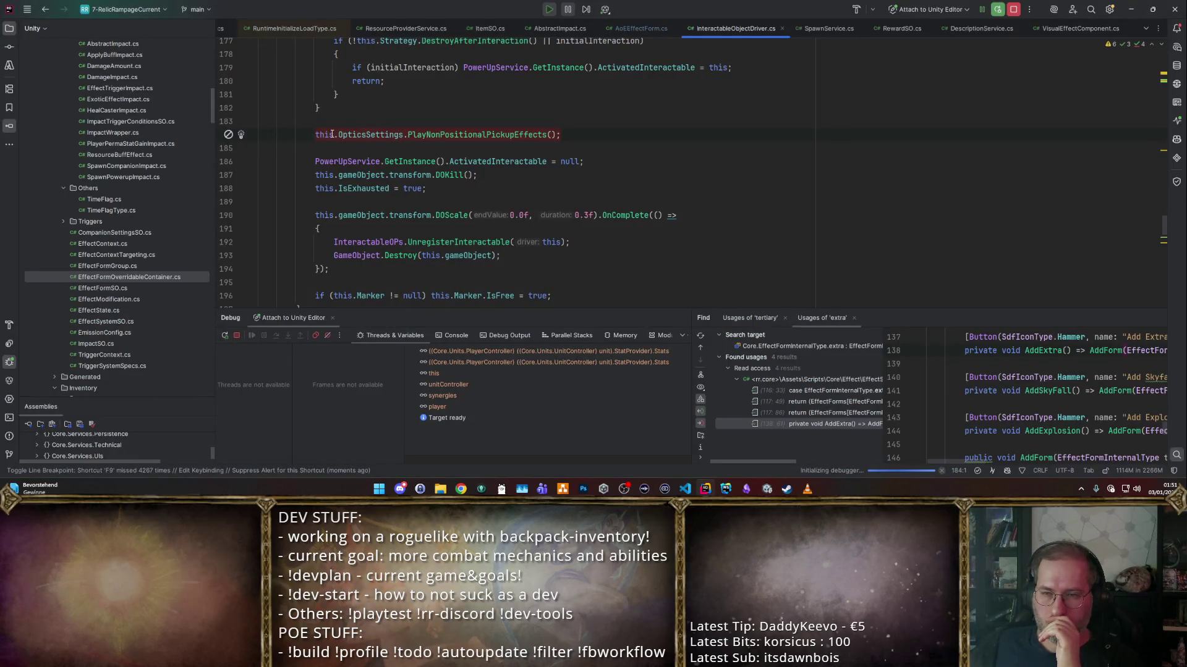
left_click(1014, 9)
- Insert an if (this.OpticsSettings == null) guard above the pickup-effects call and begin an LS. warning line
left_click(582, 120)
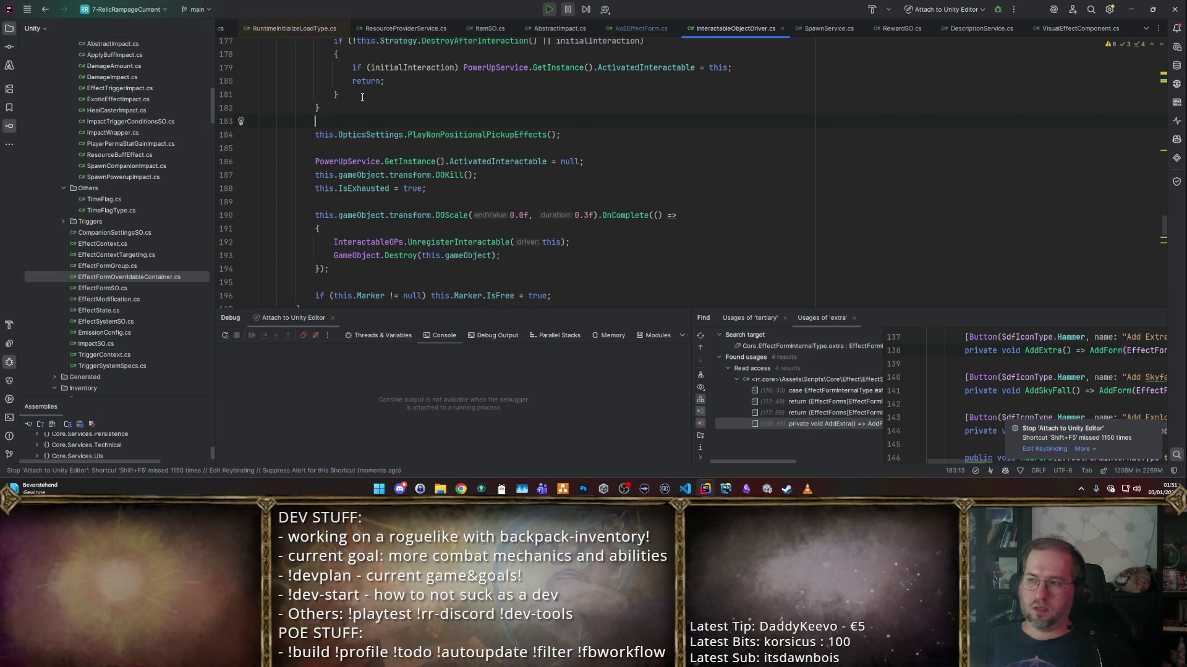
key("Return")
key("Return")
key("Up")
type("(this.Op")
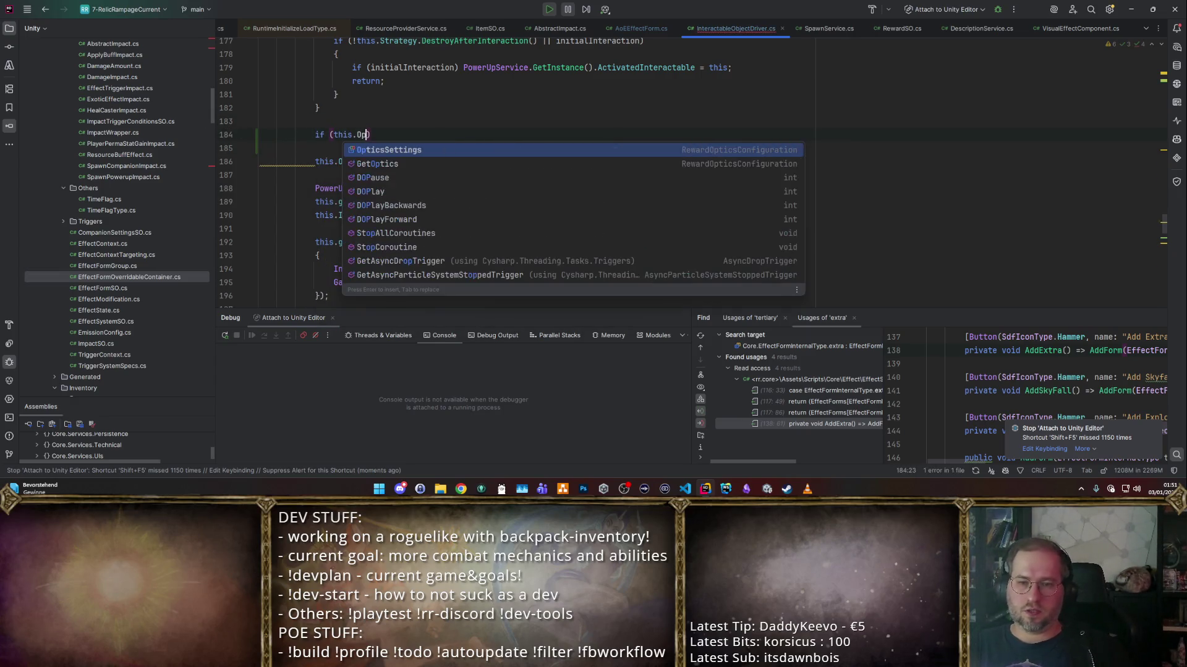
key("Return")
type("null)")
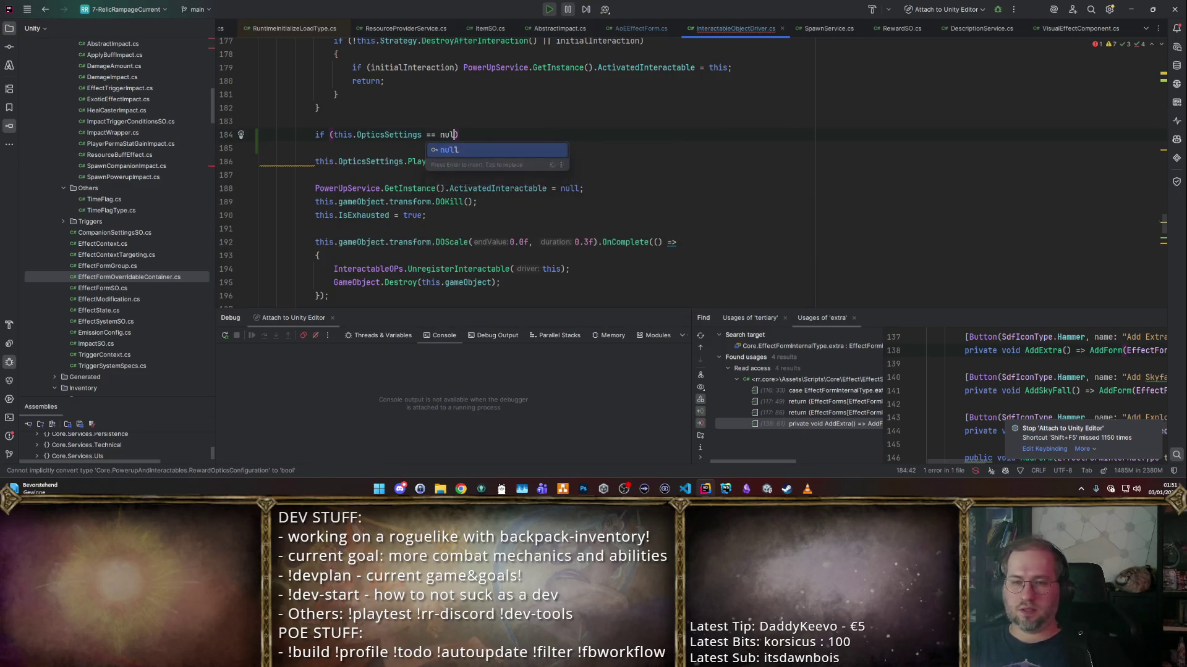
key("Return")
type("{")
key("Return")
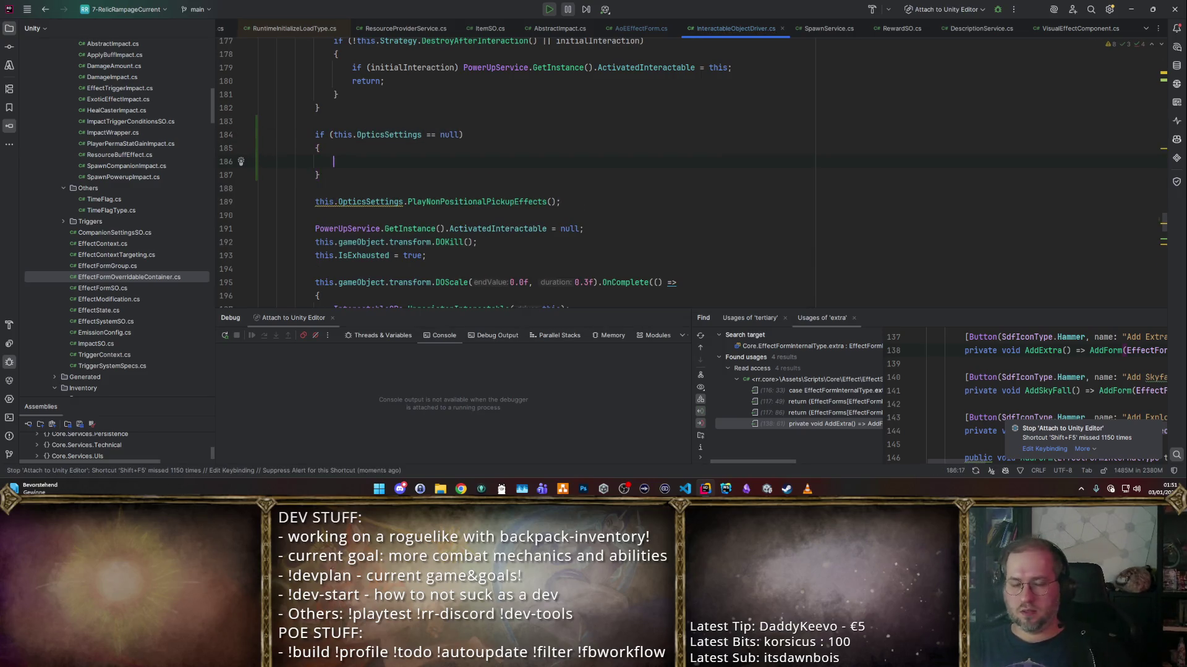
type("LS.")
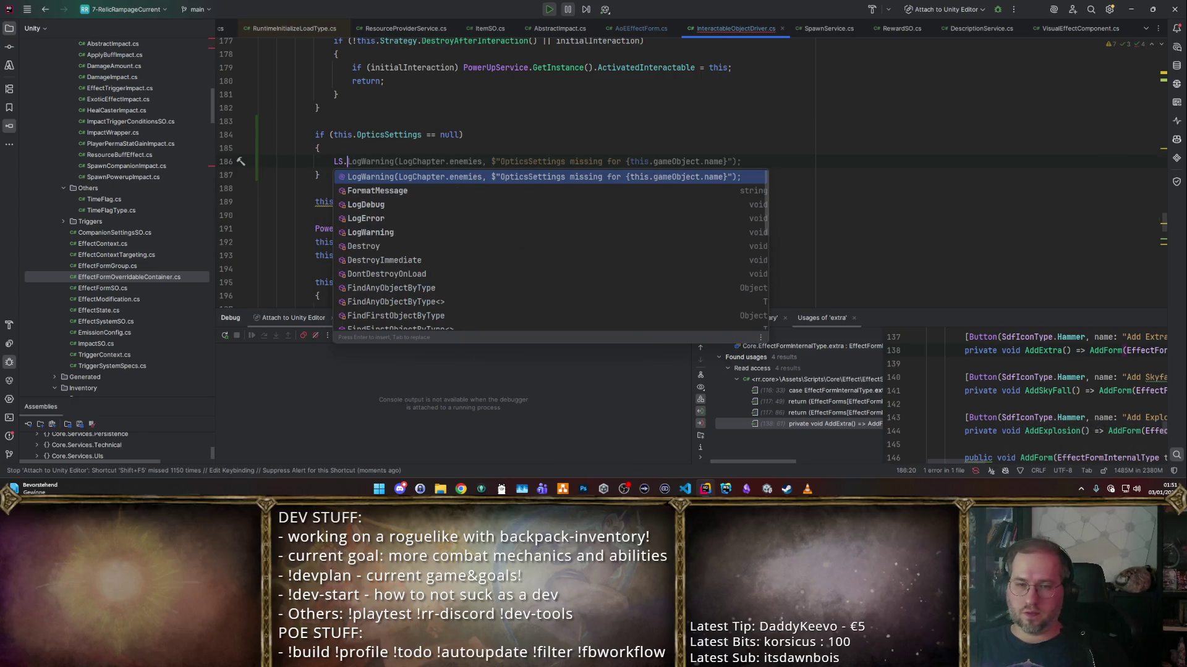